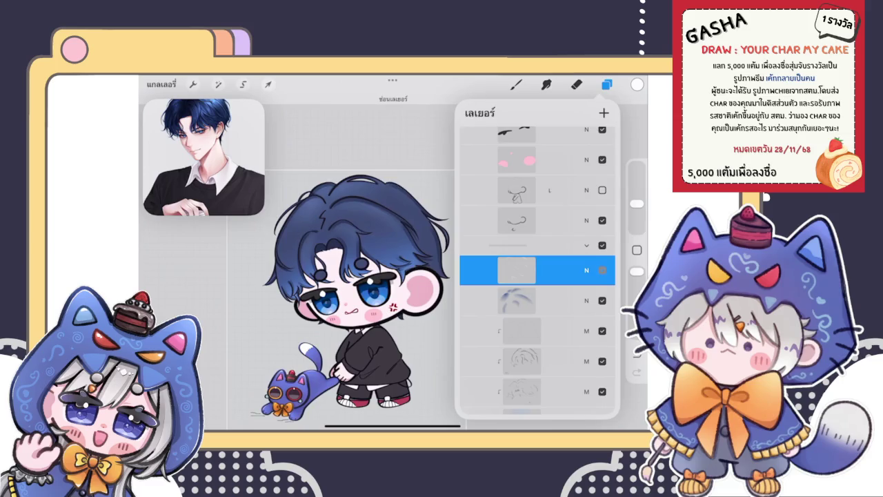
# Make the hidden layer visible again and zoom in toward the eye
pyautogui.click(603, 270)
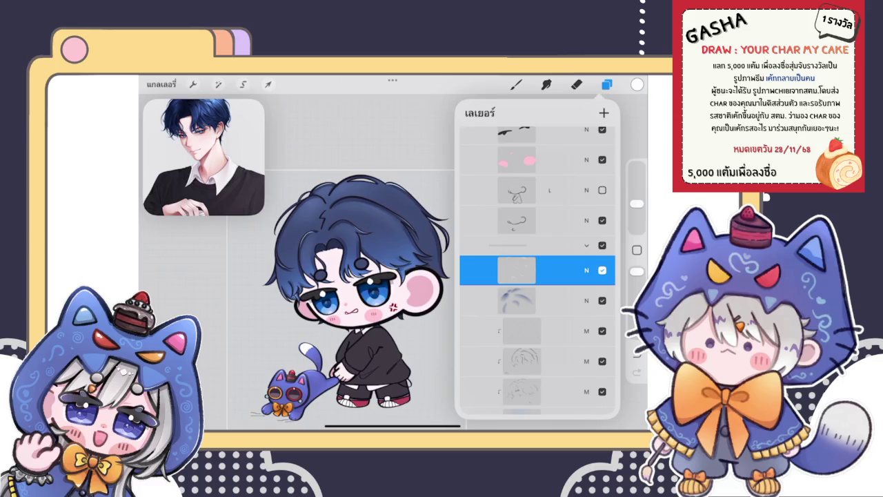
pyautogui.click(516, 83)
pyautogui.scroll(5, 335, 359)
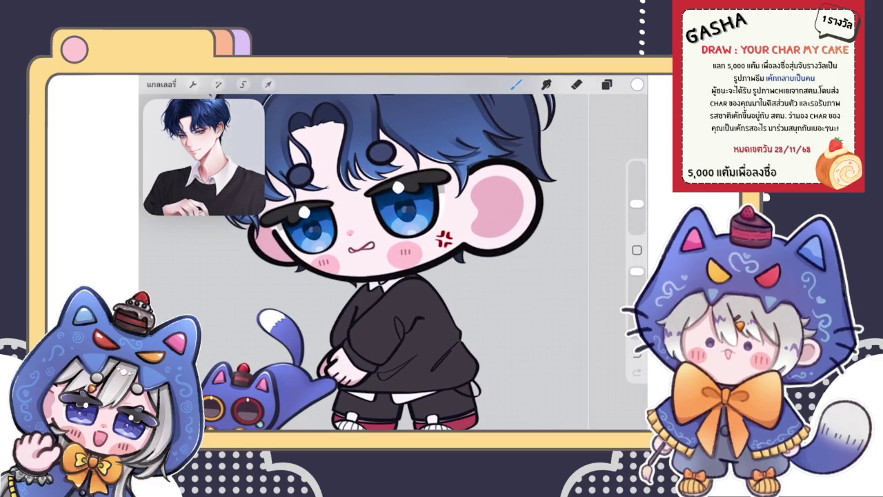
pyautogui.scroll(3, 407, 200)
pyautogui.scroll(3, 408, 200)
pyautogui.scroll(2, 407, 200)
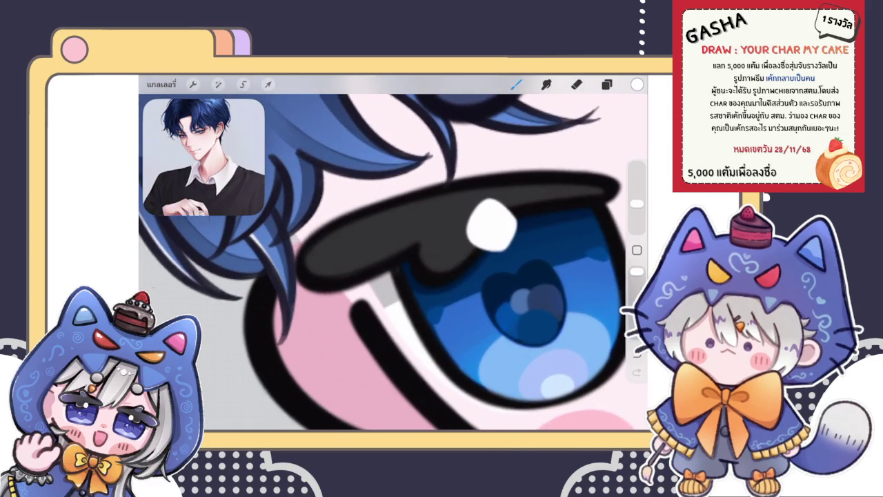
pyautogui.scroll(2, 407, 262)
# Add a new empty layer directly above the eyebrow-line layer
pyautogui.click(607, 84)
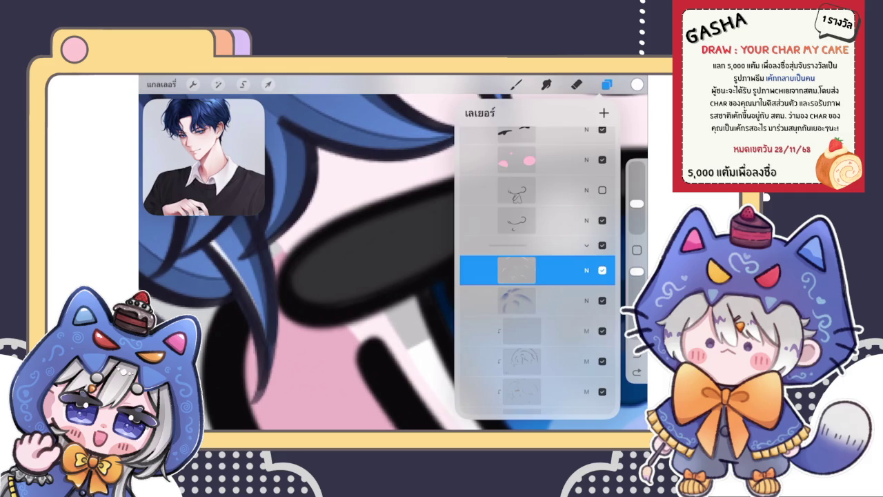
pyautogui.click(607, 83)
pyautogui.click(607, 83)
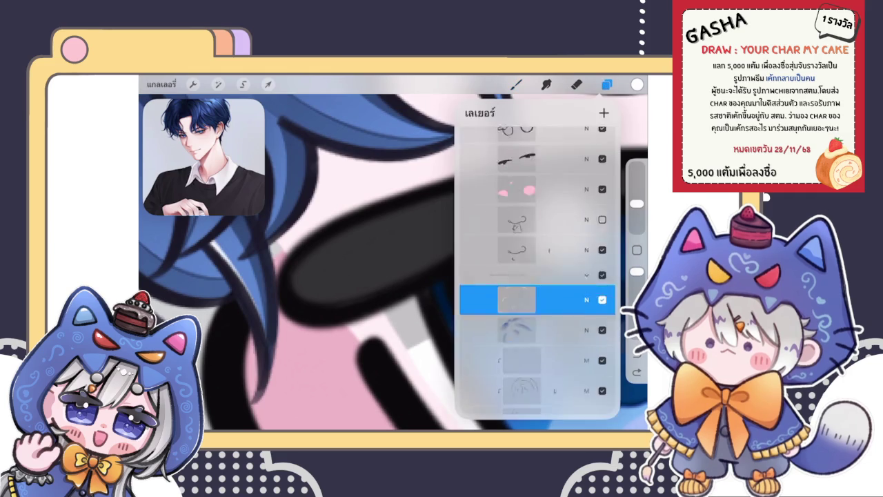
pyautogui.scroll(4, 538, 276)
pyautogui.click(537, 263)
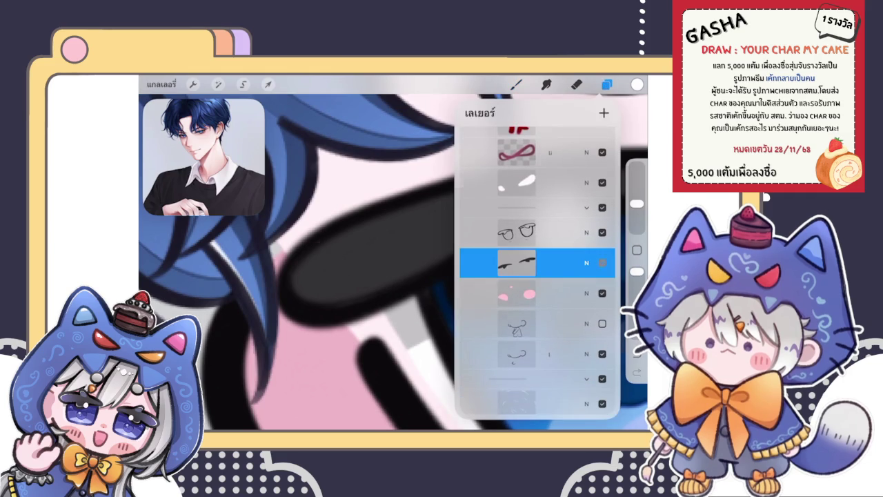
pyautogui.click(603, 113)
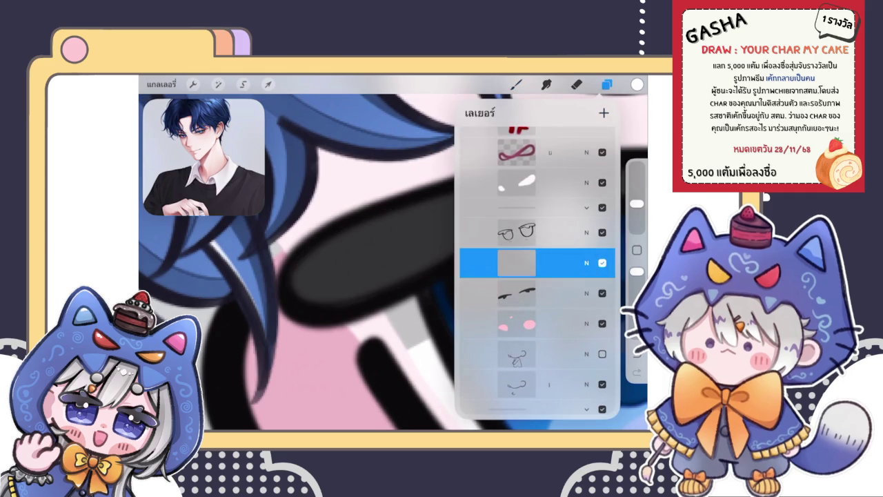
pyautogui.click(517, 263)
pyautogui.click(516, 84)
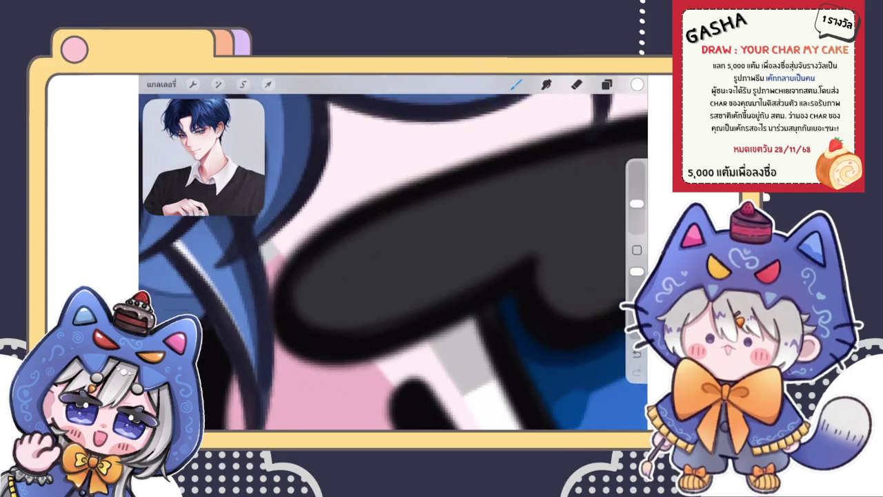
# Paint a white highlight along the lash's lower edge and thin it with a smaller eraser
pyautogui.moveTo(338, 247); pyautogui.dragTo(413, 349)
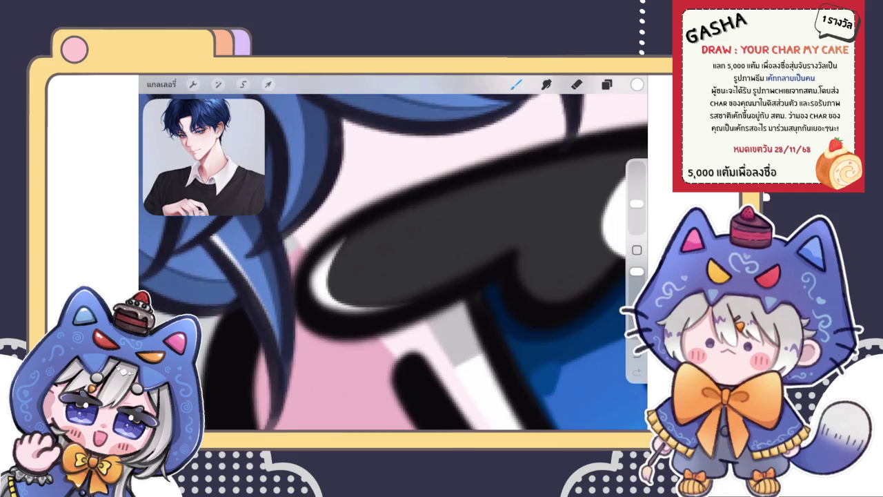
pyautogui.hotkey('ctrl', 'z')
pyautogui.moveTo(329, 248); pyautogui.dragTo(406, 304)
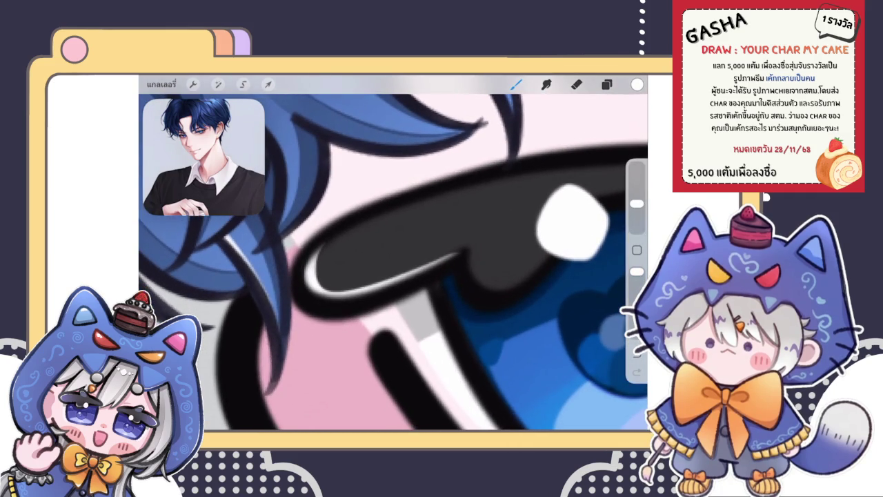
pyautogui.press('e')
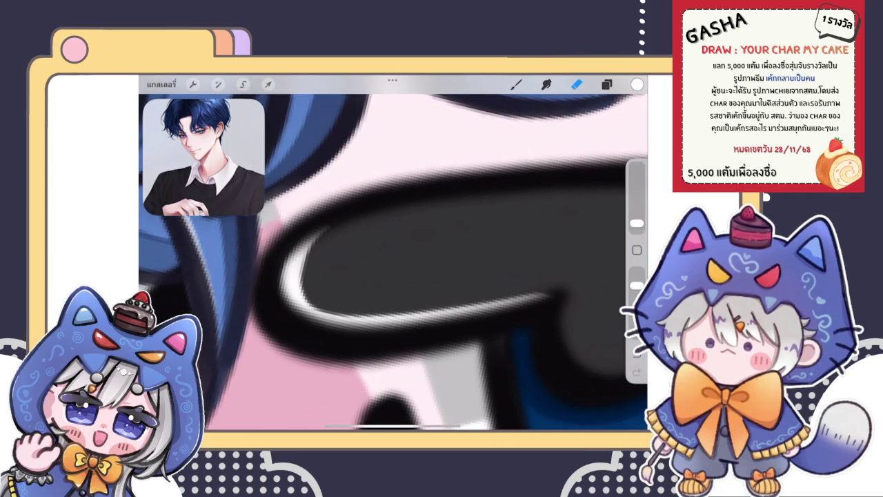
pyautogui.moveTo(637, 223); pyautogui.dragTo(637, 224)
pyautogui.moveTo(329, 294); pyautogui.dragTo(319, 295)
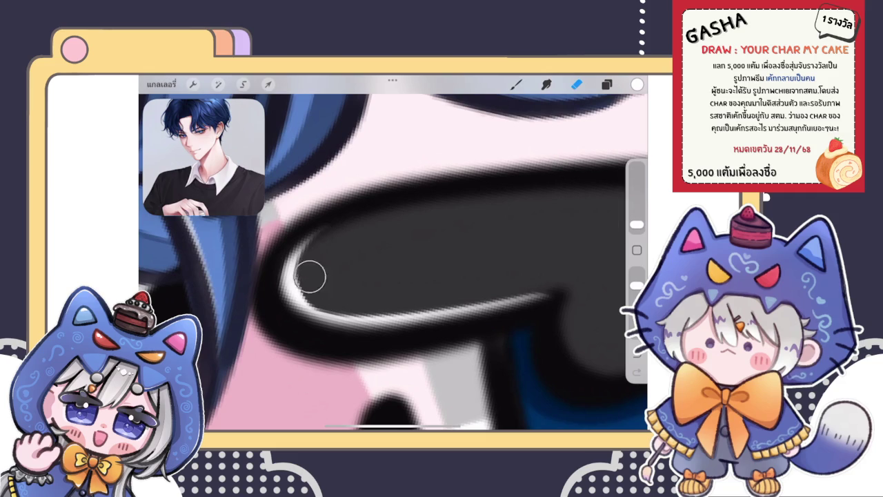
# Repaint a brighter white highlight along the lash's inner rim
pyautogui.press('b')
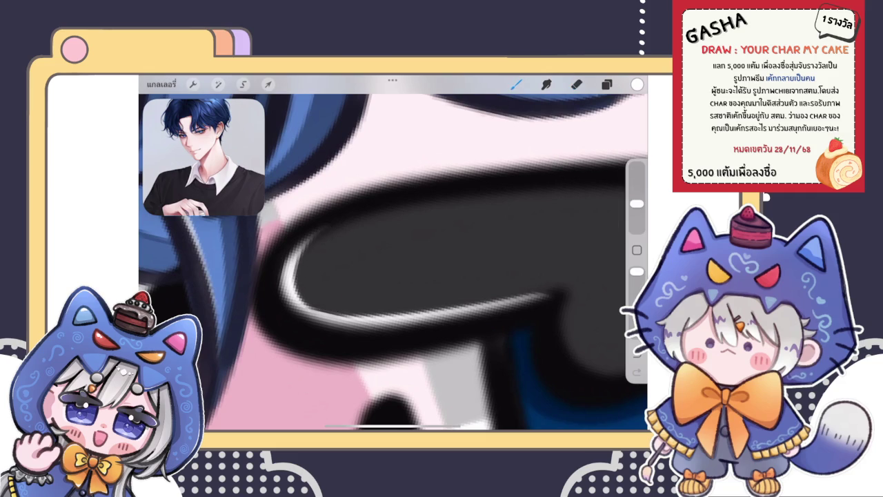
pyautogui.moveTo(298, 297); pyautogui.dragTo(354, 322)
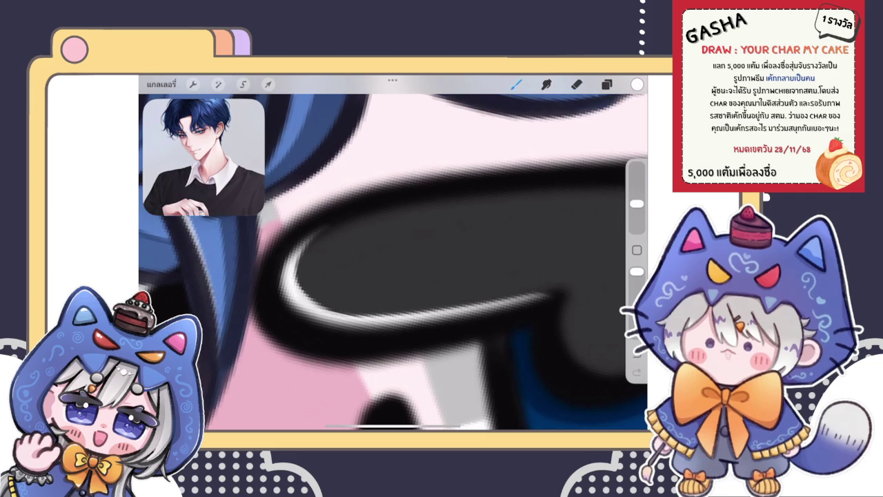
pyautogui.moveTo(386, 263); pyautogui.dragTo(393, 283)
pyautogui.press('e')
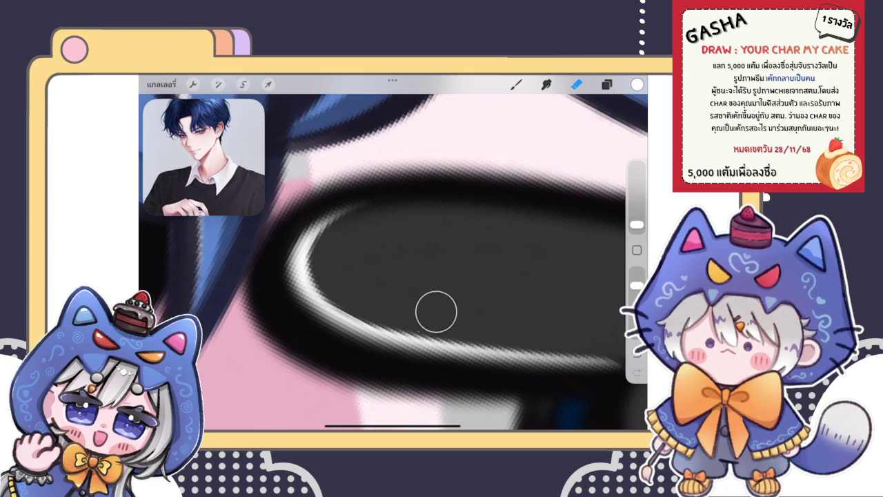
pyautogui.scroll(-3, 393, 276)
pyautogui.scroll(-3, 394, 262)
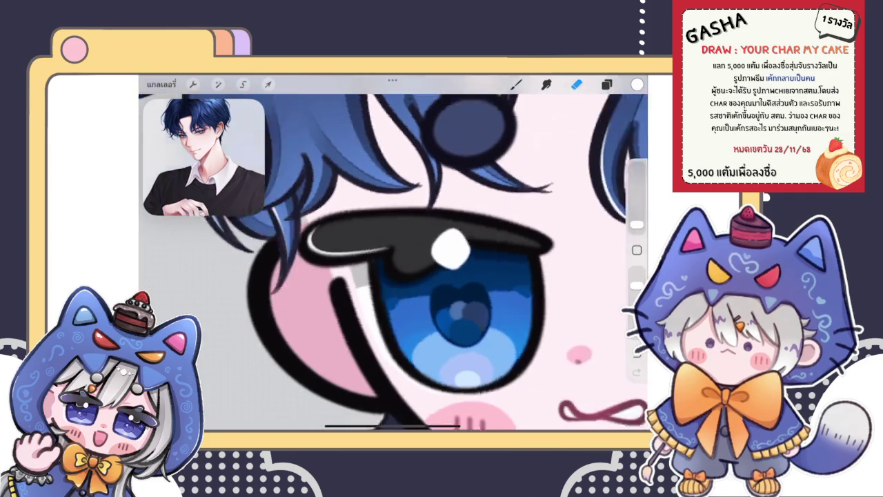
# Touch up the white highlight along the upper lash edge with several strokes
pyautogui.scroll(3, 393, 263)
pyautogui.scroll(3, 393, 262)
pyautogui.scroll(3, 394, 262)
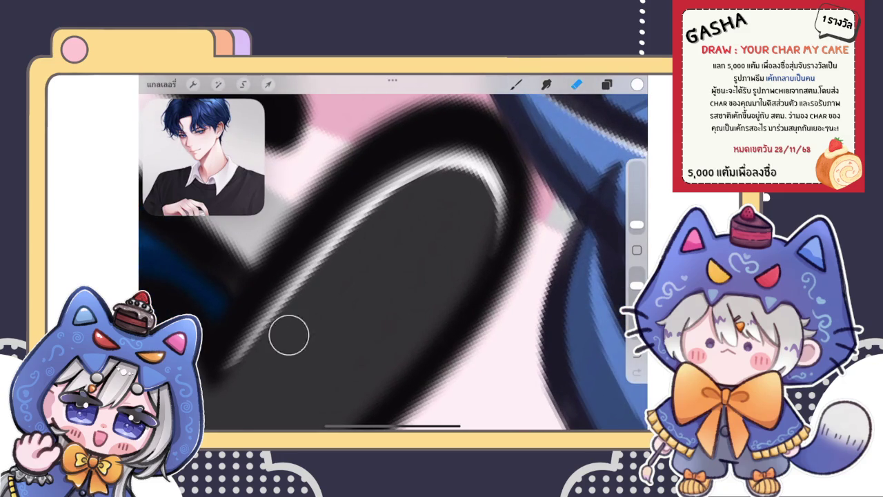
pyautogui.moveTo(288, 335); pyautogui.dragTo(335, 280)
pyautogui.moveTo(246, 382); pyautogui.dragTo(389, 230)
pyautogui.moveTo(278, 344); pyautogui.dragTo(402, 214)
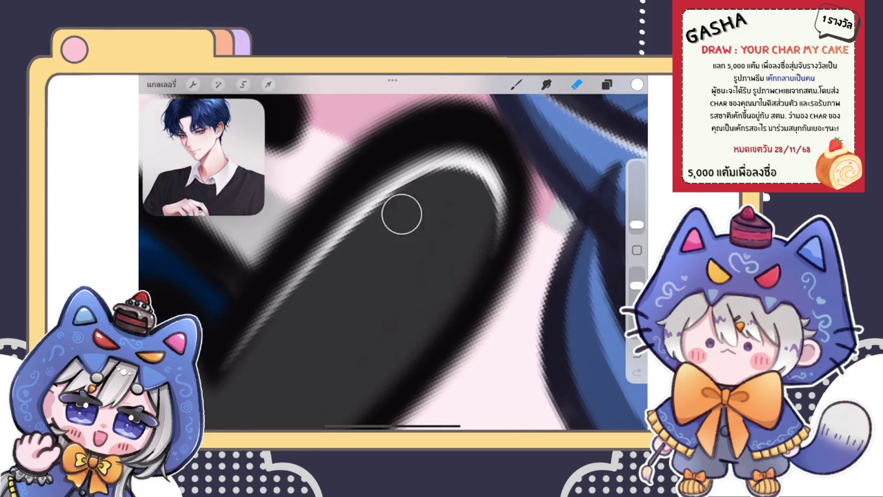
pyautogui.moveTo(313, 307)
pyautogui.mouseDown()
pyautogui.moveTo(423, 196)
pyautogui.moveTo(352, 275)
pyautogui.mouseUp()
pyautogui.scroll(-3, 394, 262)
pyautogui.scroll(-2, 393, 262)
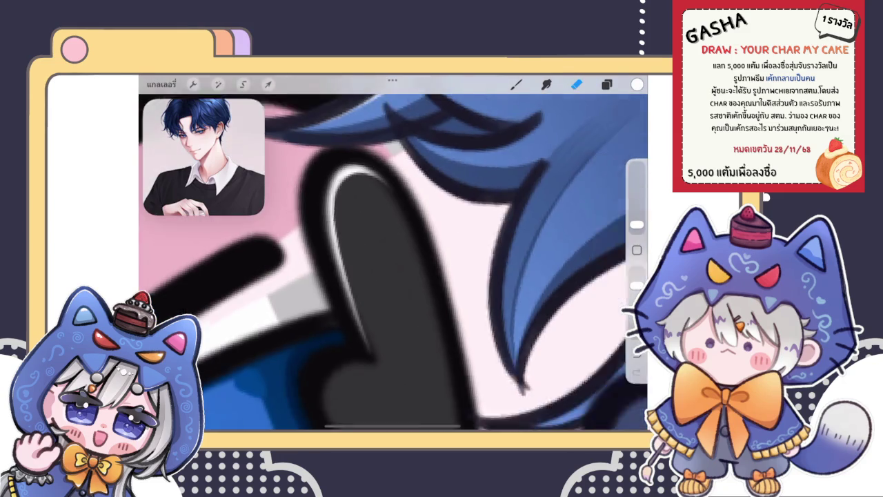
pyautogui.scroll(-3, 393, 262)
pyautogui.scroll(3, 393, 263)
pyautogui.scroll(2, 393, 262)
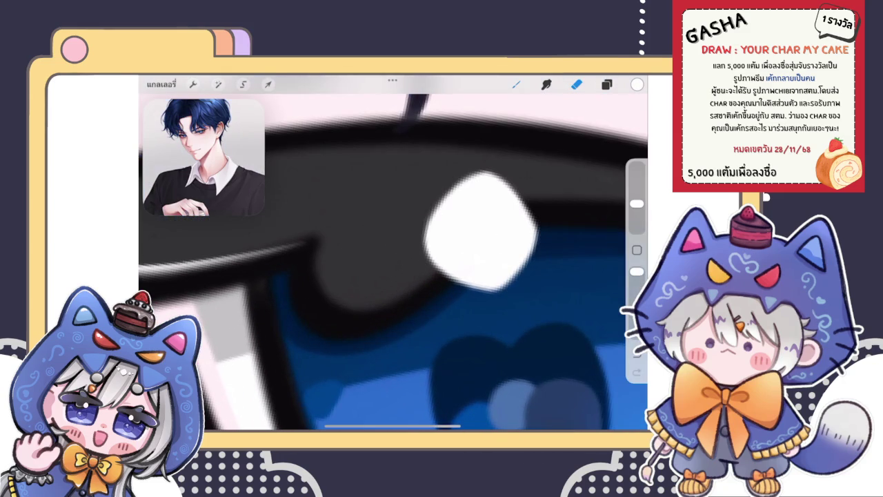
# Redraw a small light stroke near the eye highlight and erase part of the curve
pyautogui.moveTo(317, 265); pyautogui.dragTo(384, 301)
pyautogui.scroll(2, 393, 262)
pyautogui.hotkey('ctrl', 'z')
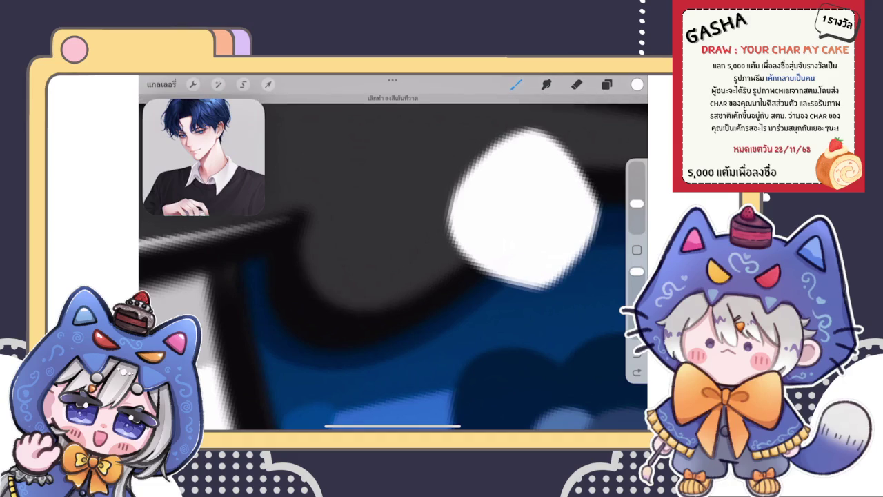
pyautogui.moveTo(300, 240)
pyautogui.mouseDown()
pyautogui.moveTo(308, 280)
pyautogui.moveTo(453, 260)
pyautogui.mouseUp()
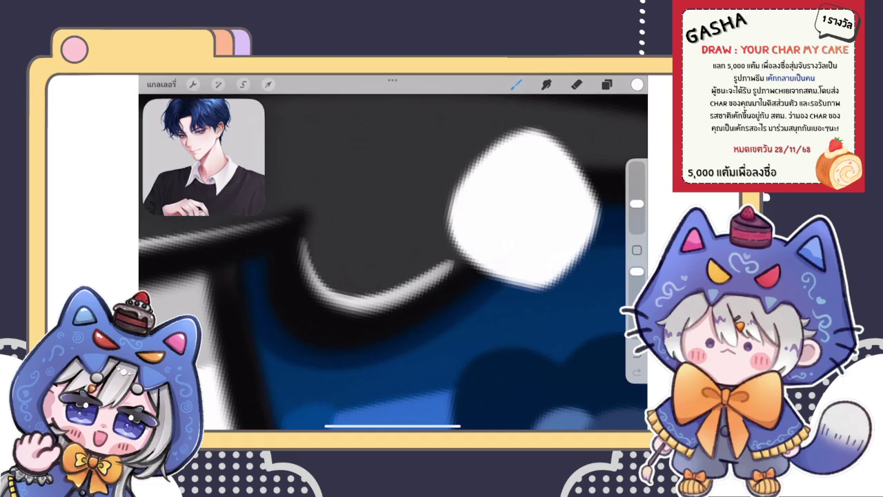
pyautogui.click(576, 84)
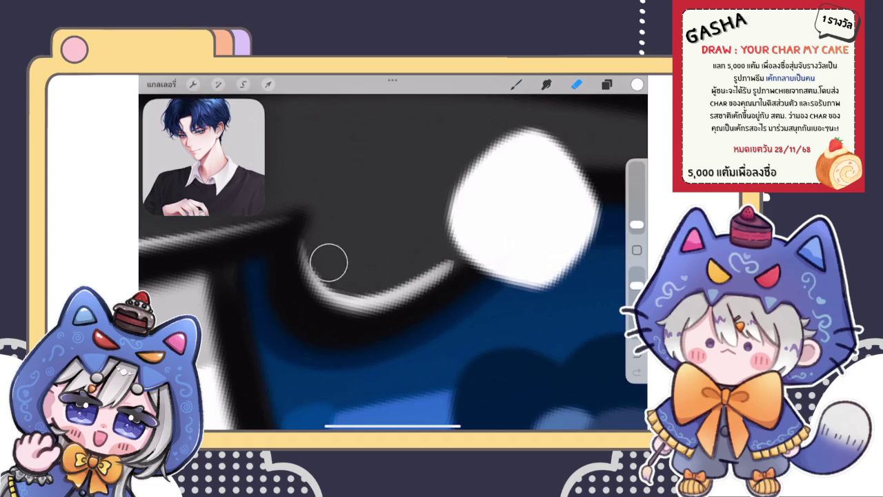
pyautogui.moveTo(321, 221)
pyautogui.mouseDown()
pyautogui.moveTo(389, 275)
pyautogui.moveTo(402, 262)
pyautogui.moveTo(421, 262)
pyautogui.moveTo(354, 286)
pyautogui.moveTo(325, 273)
pyautogui.mouseUp()
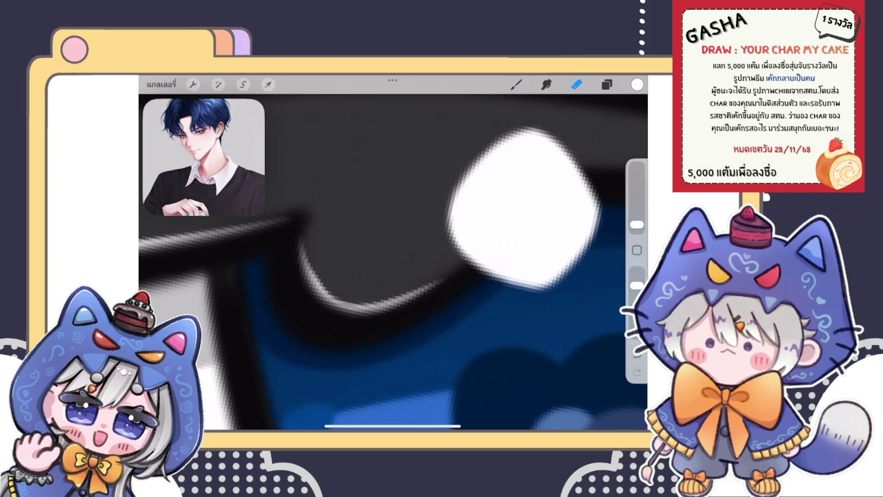
# Repaint the curved lash highlight brighter and extend the shine down the lash curve
pyautogui.click(516, 83)
pyautogui.moveTo(302, 235); pyautogui.dragTo(402, 296)
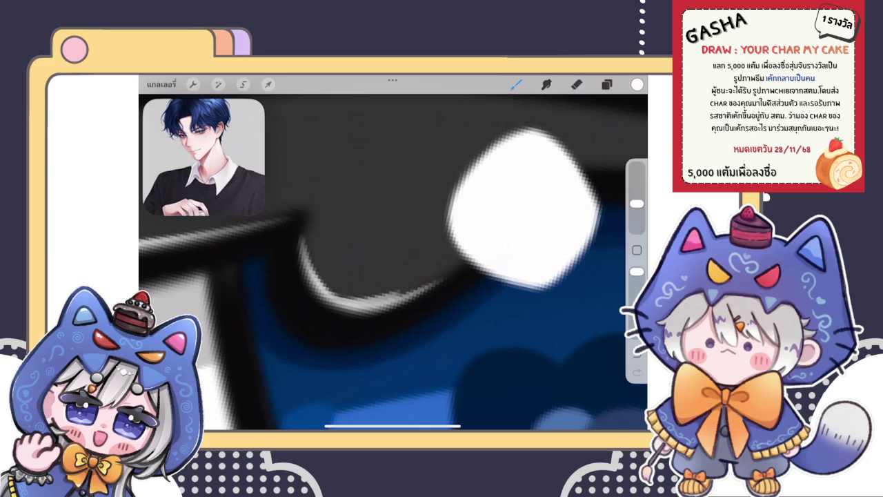
pyautogui.scroll(3, 393, 263)
pyautogui.scroll(3, 394, 262)
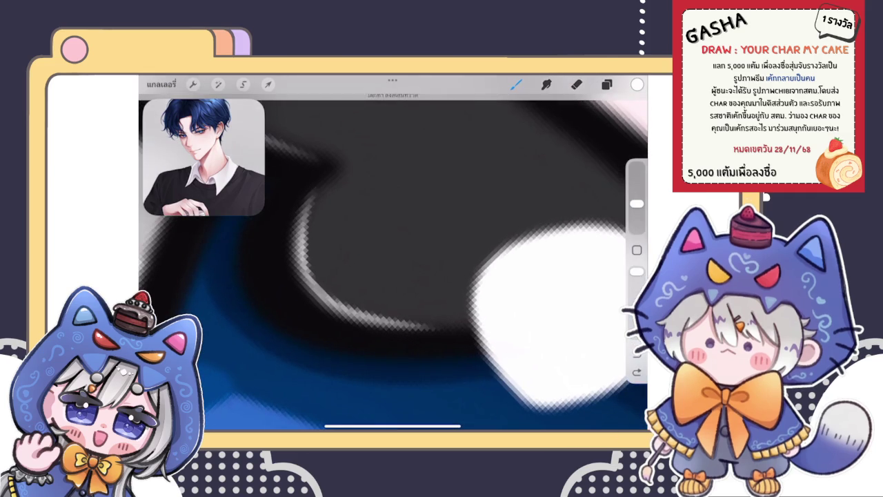
pyautogui.moveTo(314, 191); pyautogui.dragTo(358, 323)
pyautogui.moveTo(304, 222); pyautogui.dragTo(361, 313)
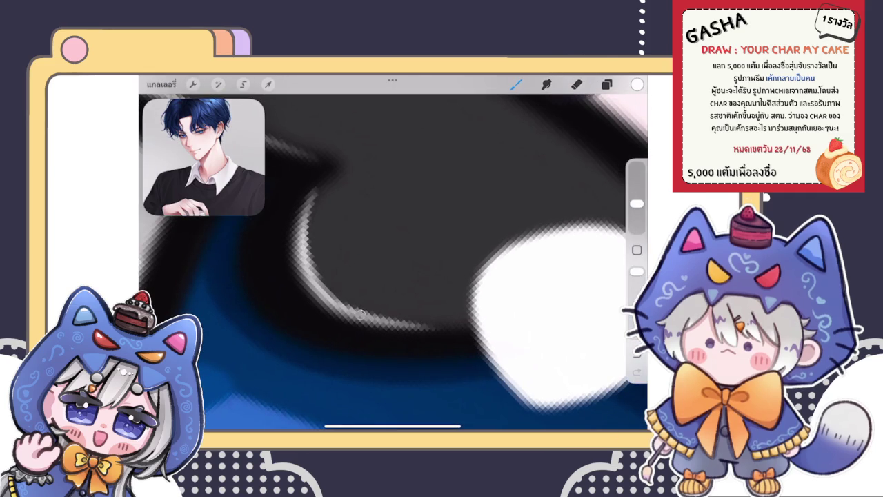
pyautogui.scroll(-3, 394, 262)
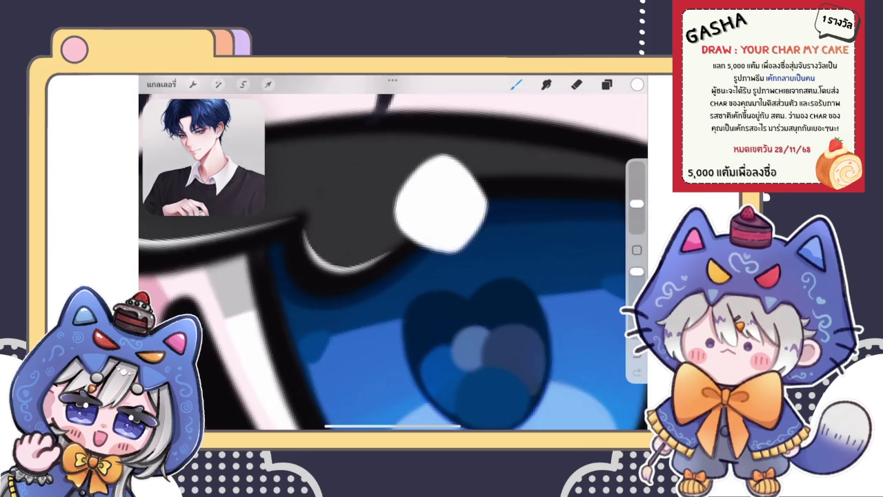
pyautogui.scroll(-3, 393, 262)
pyautogui.scroll(-2, 393, 262)
pyautogui.scroll(-3, 393, 262)
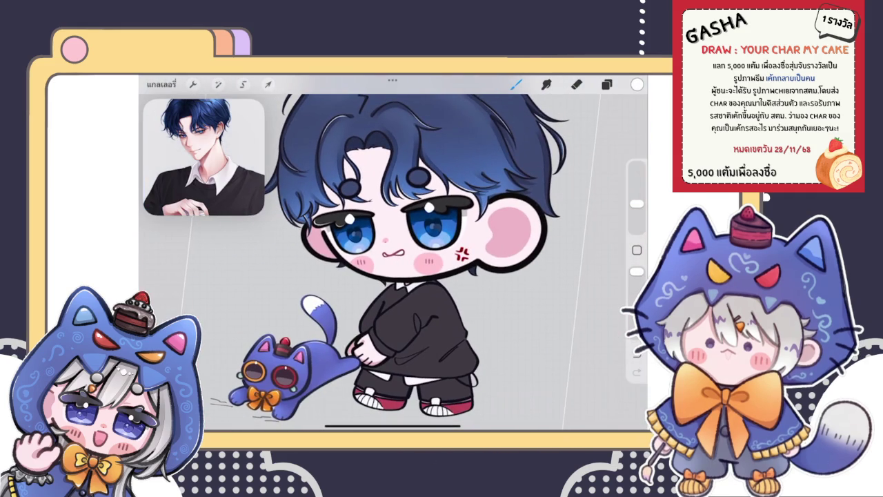
# Draw a curved white shine along the lash edge, replacing a discarded first attempt
pyautogui.scroll(3, 338, 221)
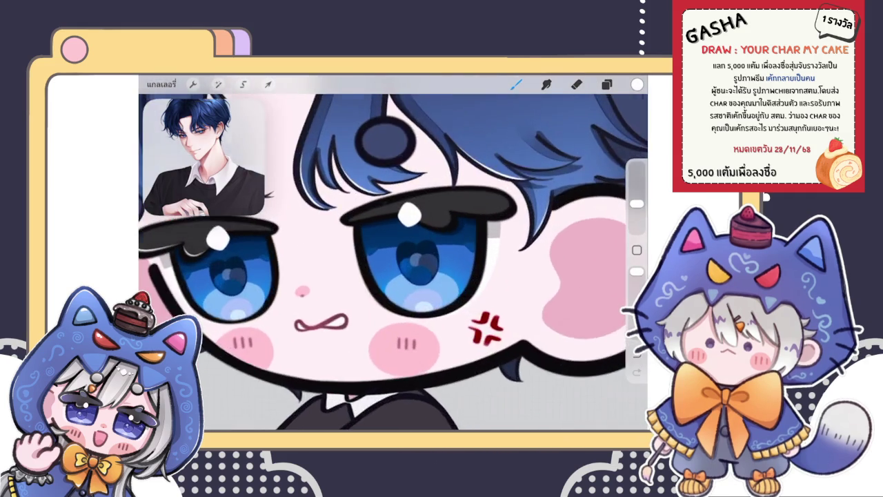
pyautogui.scroll(5, 338, 220)
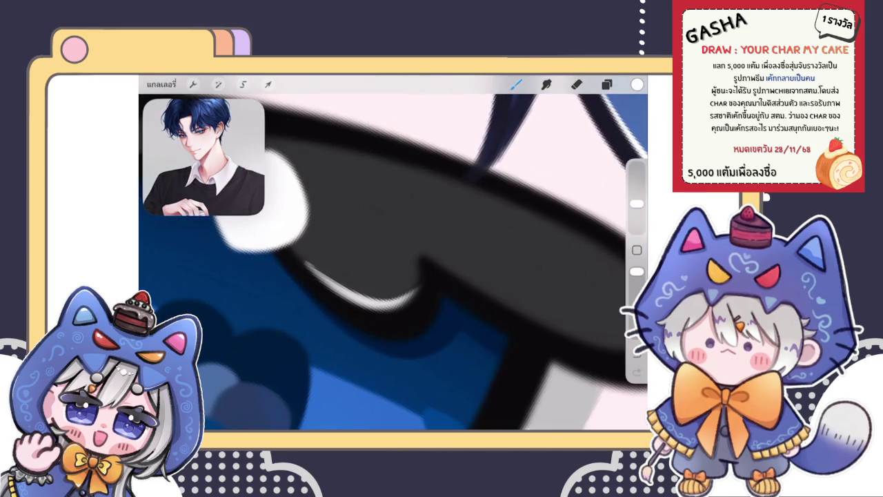
pyautogui.scroll(2, 433, 252)
pyautogui.moveTo(433, 252); pyautogui.dragTo(325, 321)
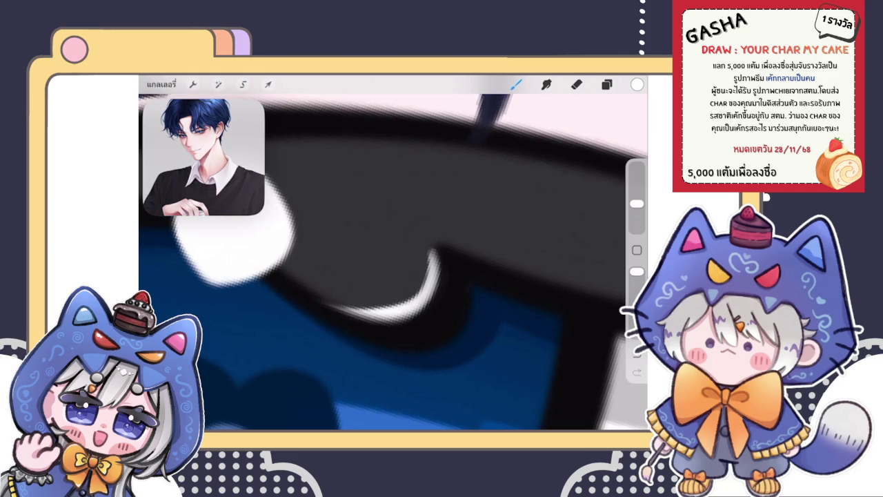
pyautogui.scroll(3, 394, 263)
pyautogui.hotkey('ctrl', 'z')
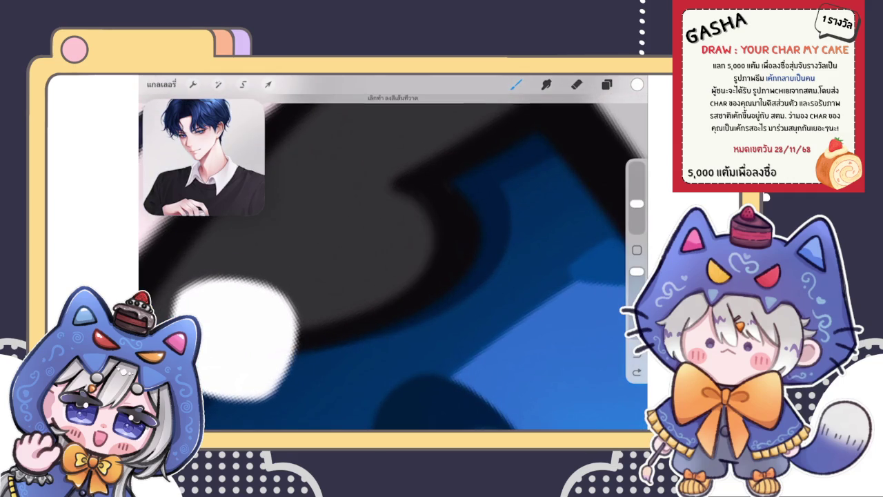
pyautogui.moveTo(404, 195)
pyautogui.mouseDown()
pyautogui.moveTo(402, 292)
pyautogui.moveTo(304, 325)
pyautogui.mouseUp()
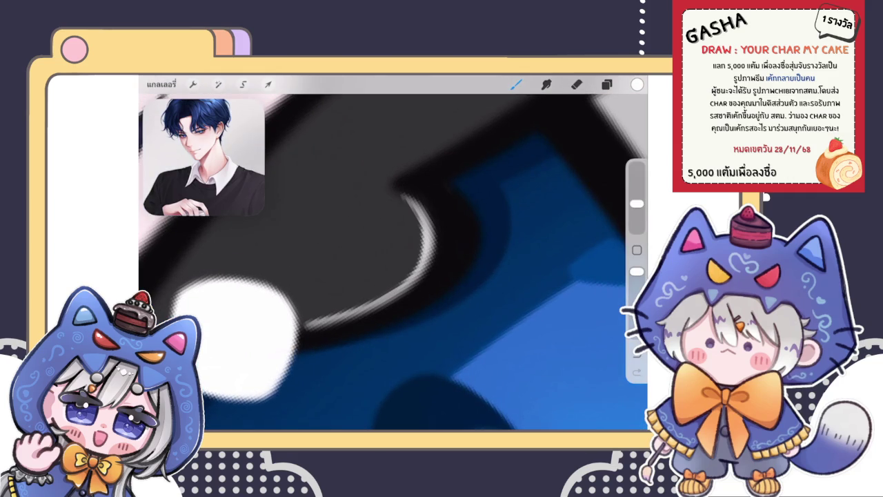
pyautogui.moveTo(387, 262); pyautogui.dragTo(414, 290)
# Trim the lash highlight with the eraser, thinning its top edge
pyautogui.click(576, 84)
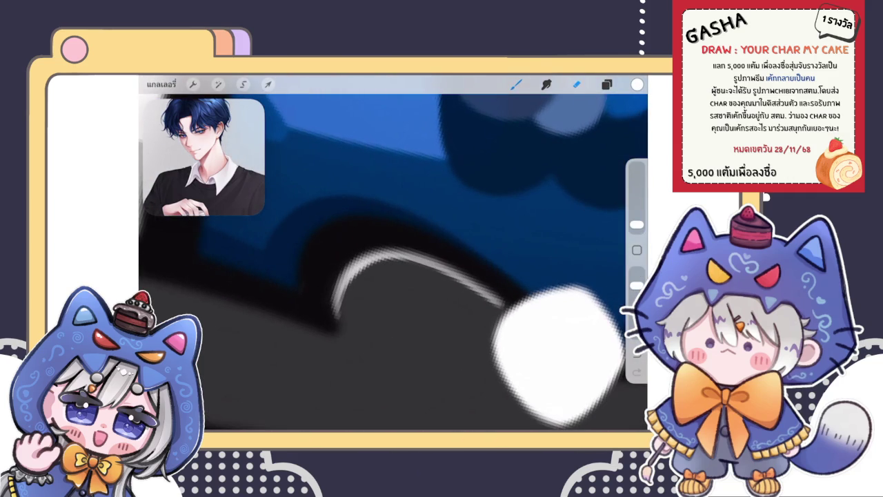
pyautogui.moveTo(351, 311); pyautogui.dragTo(364, 287)
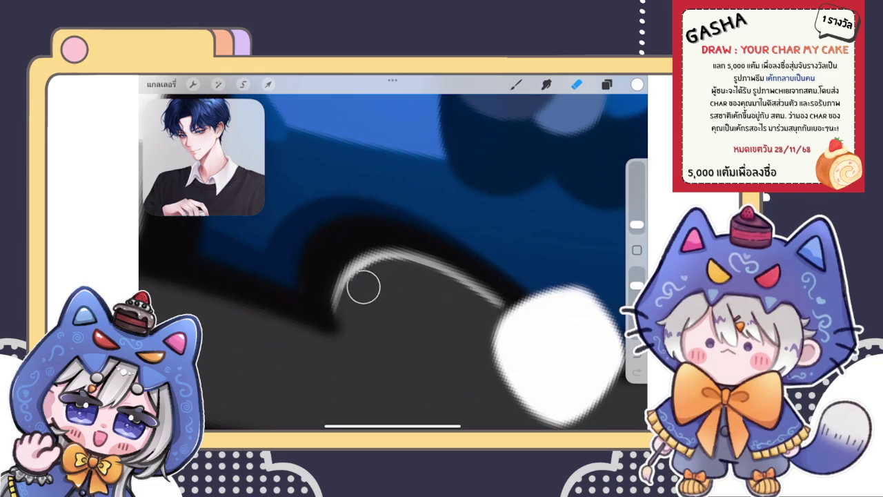
pyautogui.moveTo(559, 352); pyautogui.dragTo(538, 159)
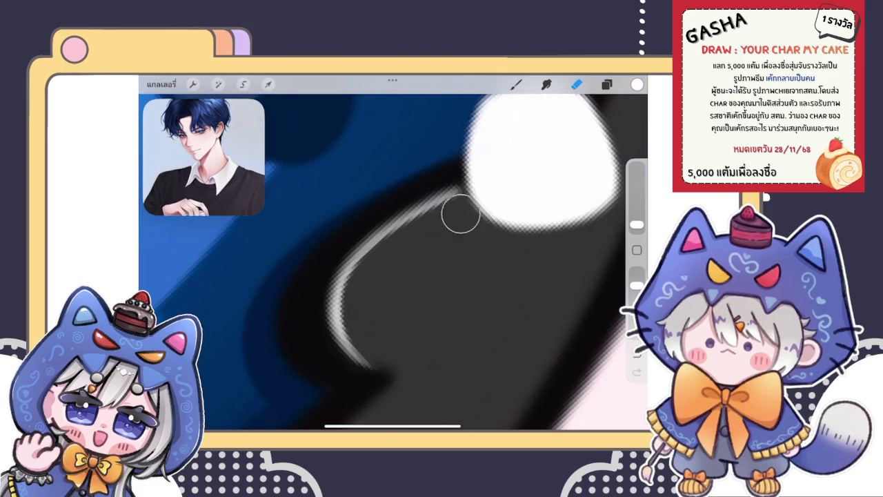
pyautogui.moveTo(461, 214)
pyautogui.mouseDown()
pyautogui.moveTo(504, 187)
pyautogui.moveTo(407, 245)
pyautogui.mouseUp()
pyautogui.scroll(-2, 393, 263)
pyautogui.scroll(-2, 394, 262)
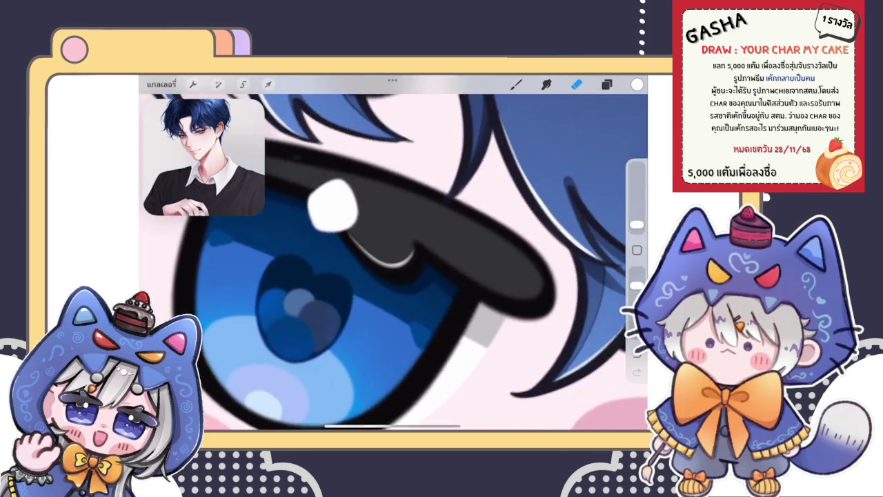
pyautogui.scroll(-2, 394, 262)
pyautogui.scroll(-2, 393, 262)
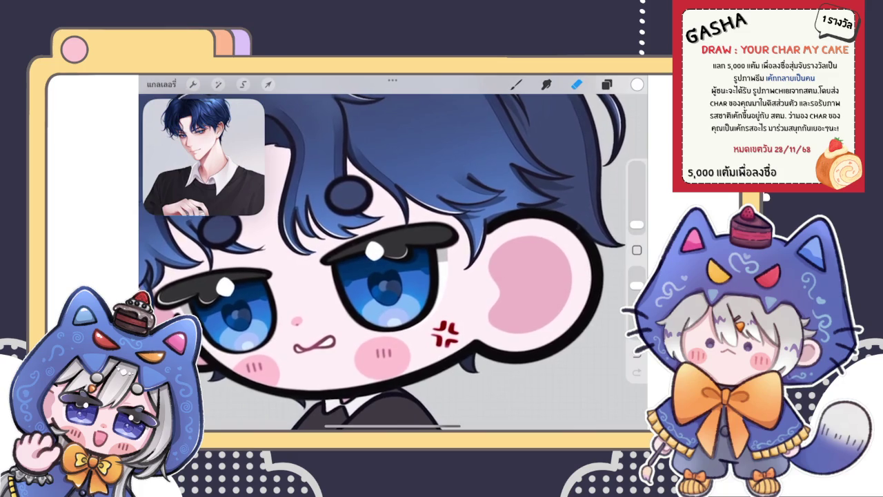
pyautogui.scroll(3, 386, 262)
pyautogui.scroll(2, 386, 262)
# Try white shine strokes on the lash tip, undoing the ones that miss
pyautogui.click(516, 84)
pyautogui.scroll(1, 393, 262)
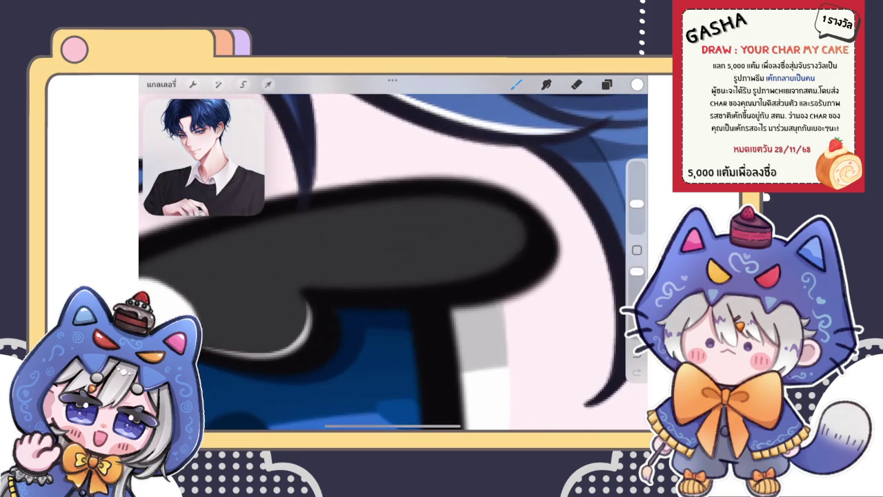
pyautogui.moveTo(502, 211); pyautogui.dragTo(519, 242)
pyautogui.scroll(-1, 393, 262)
pyautogui.scroll(-1, 393, 262)
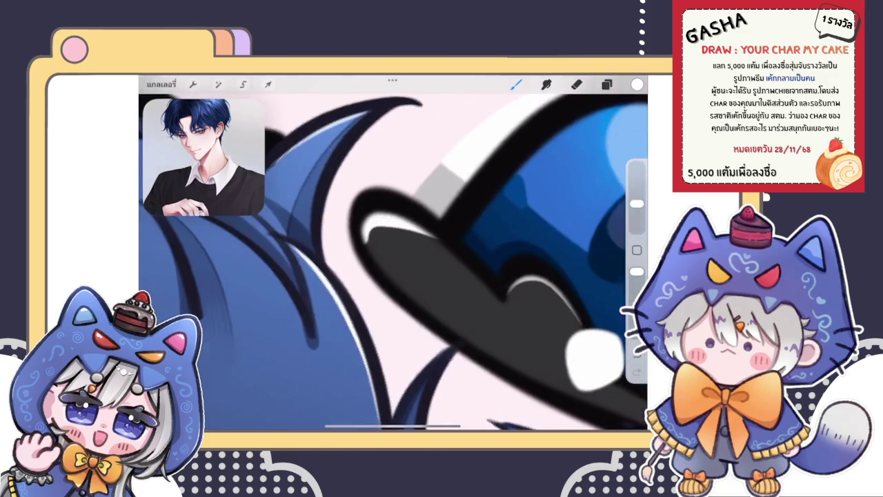
pyautogui.scroll(1, 393, 262)
pyautogui.hotkey('ctrl', 'z')
pyautogui.moveTo(387, 319)
pyautogui.mouseDown()
pyautogui.moveTo(348, 272)
pyautogui.moveTo(459, 171)
pyautogui.mouseUp()
pyautogui.scroll(1, 393, 262)
pyautogui.scroll(-3, 393, 262)
pyautogui.scroll(-1, 393, 262)
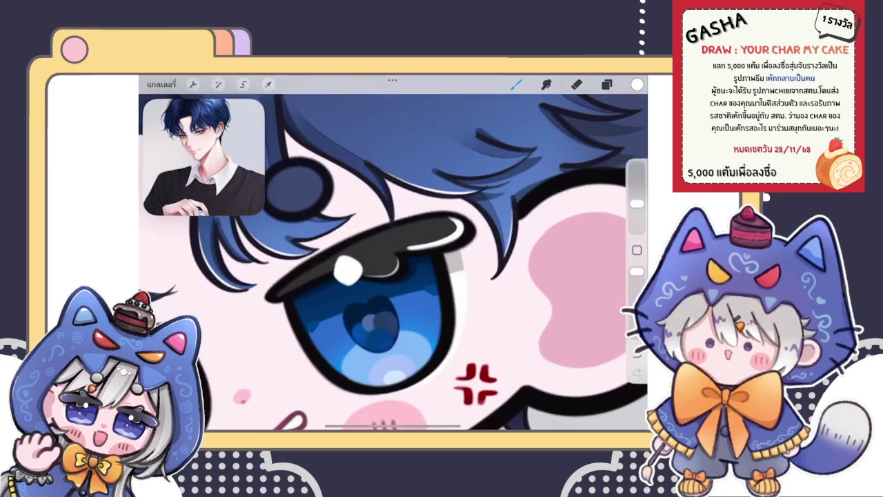
pyautogui.hotkey('ctrl', 'z')
pyautogui.scroll(-1, 393, 262)
pyautogui.scroll(3, 393, 262)
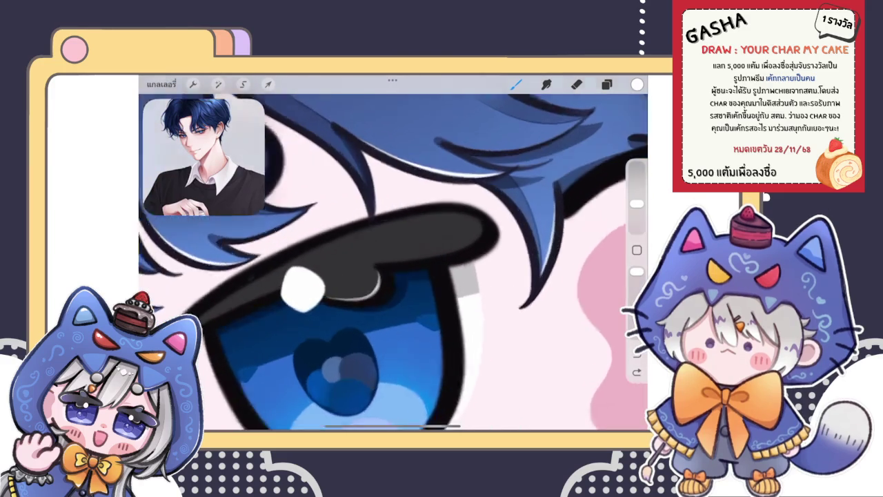
pyautogui.scroll(2, 394, 262)
pyautogui.scroll(1, 393, 263)
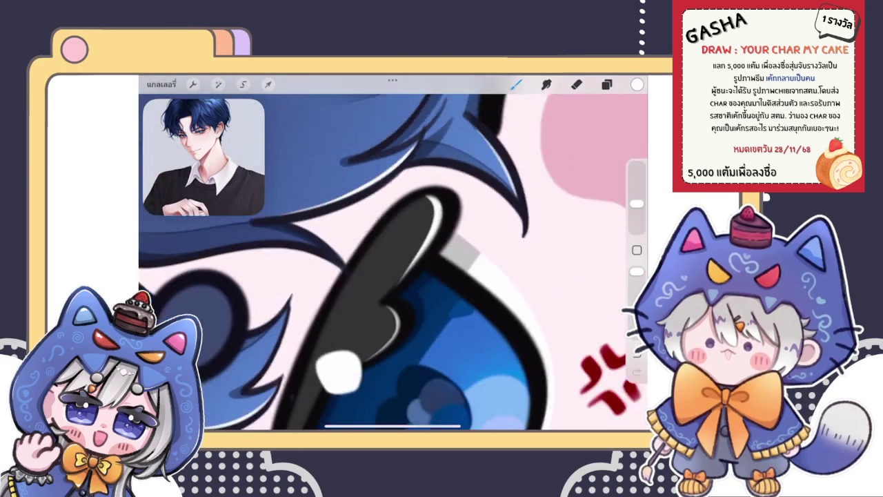
pyautogui.scroll(1, 394, 262)
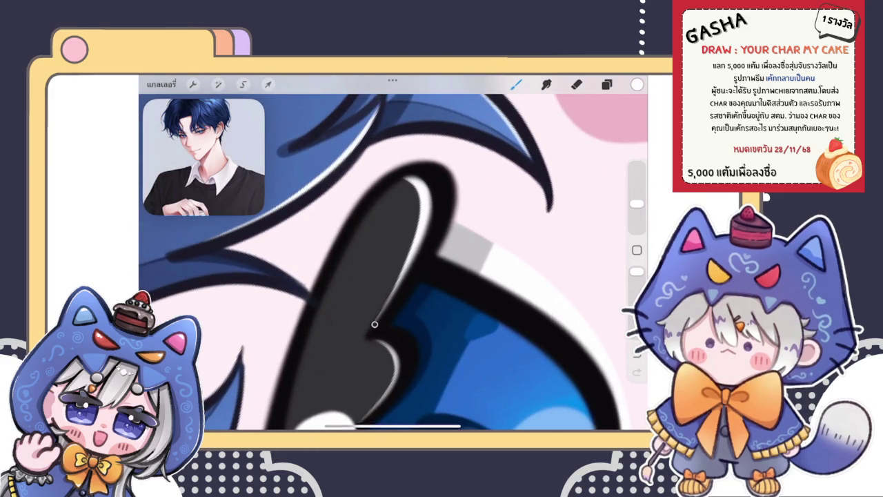
# Erase away much of the white shine's upper edge to keep it thin
pyautogui.press('e')
pyautogui.scroll(1, 393, 262)
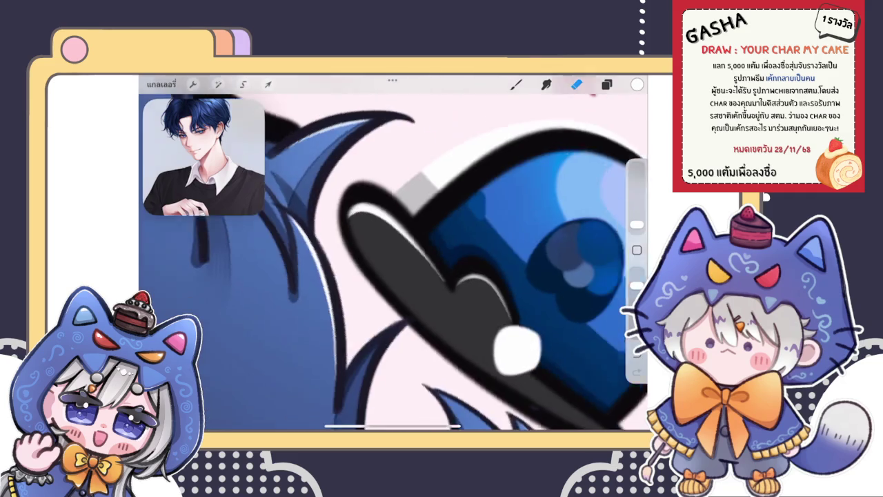
pyautogui.scroll(1, 393, 262)
pyautogui.scroll(1, 393, 262)
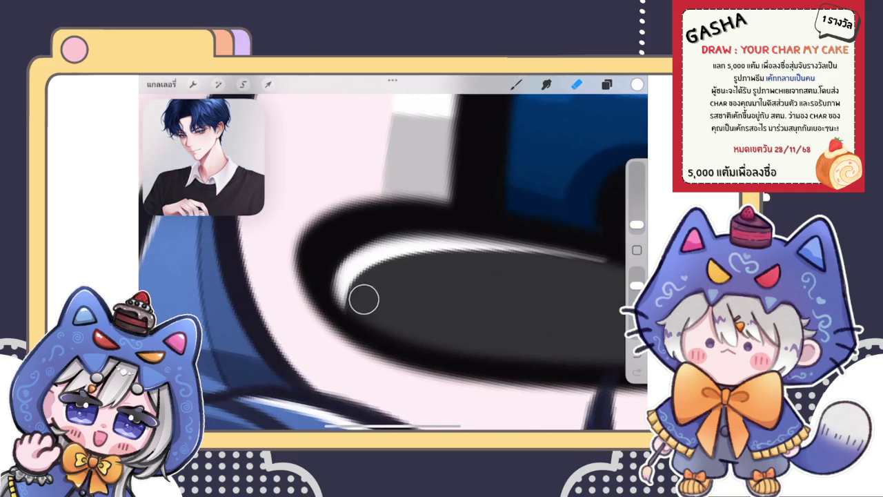
pyautogui.moveTo(363, 299)
pyautogui.mouseDown()
pyautogui.moveTo(374, 273)
pyautogui.moveTo(361, 286)
pyautogui.mouseUp()
pyautogui.scroll(-1, 393, 262)
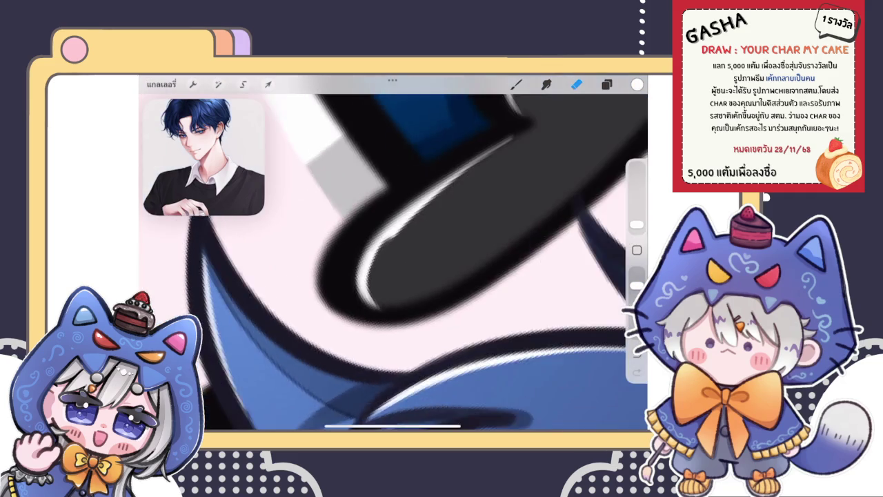
pyautogui.scroll(1, 393, 263)
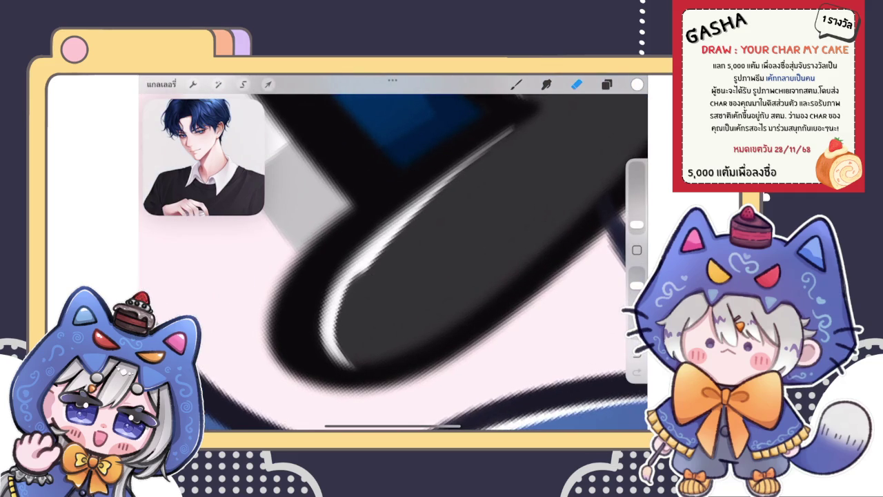
pyautogui.moveTo(394, 260)
pyautogui.mouseDown()
pyautogui.moveTo(361, 292)
pyautogui.moveTo(466, 188)
pyautogui.moveTo(359, 293)
pyautogui.moveTo(348, 328)
pyautogui.moveTo(369, 341)
pyautogui.moveTo(351, 347)
pyautogui.moveTo(384, 272)
pyautogui.moveTo(418, 230)
pyautogui.mouseUp()
# Lightly erase the bottom end of the white lash shine so it tapers off
pyautogui.press('b')
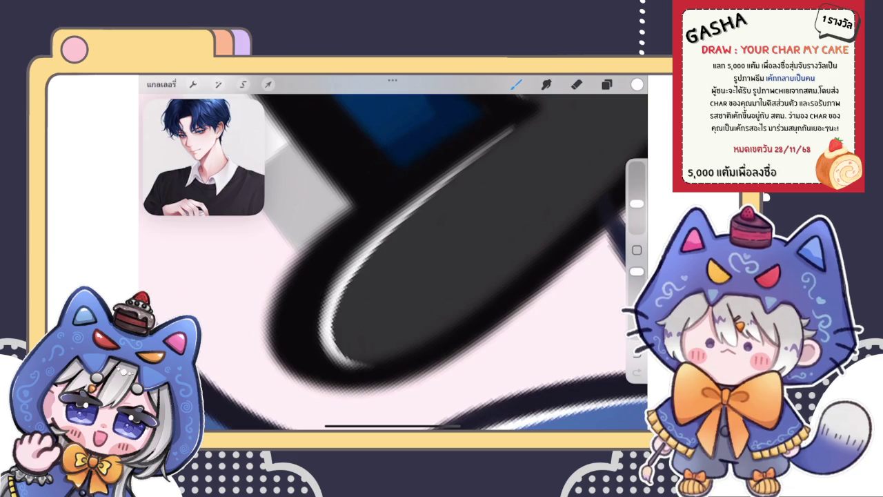
pyautogui.press('e')
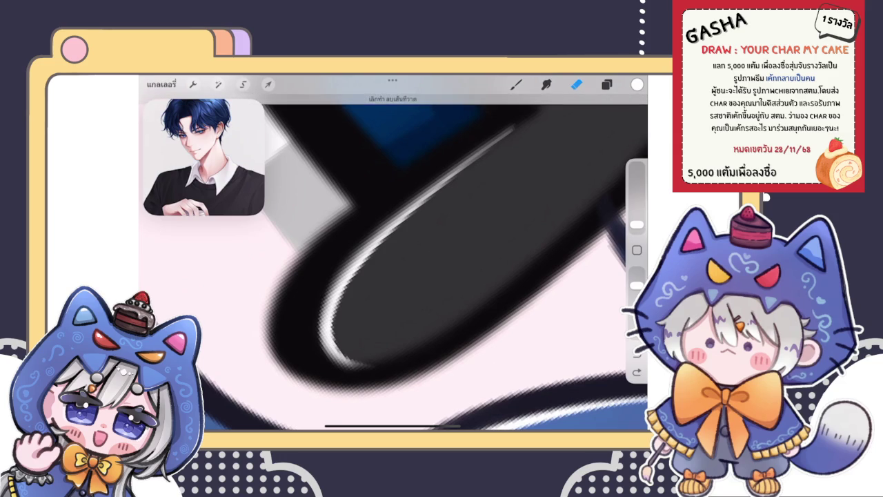
pyautogui.moveTo(356, 345); pyautogui.dragTo(347, 336)
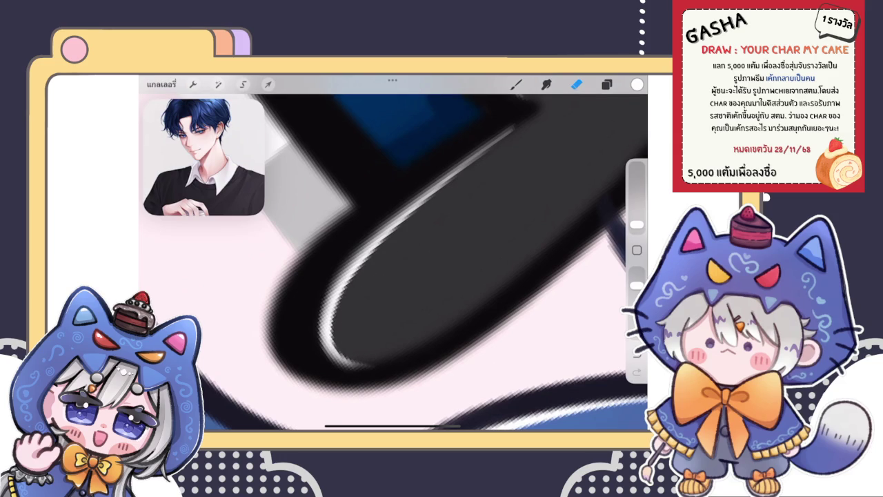
# Zoom out to the whole figure, then zoom back in on the boy's face and mouth
pyautogui.scroll(-3, 393, 252)
pyautogui.scroll(-3, 394, 252)
pyautogui.scroll(-3, 393, 253)
pyautogui.scroll(-2, 394, 253)
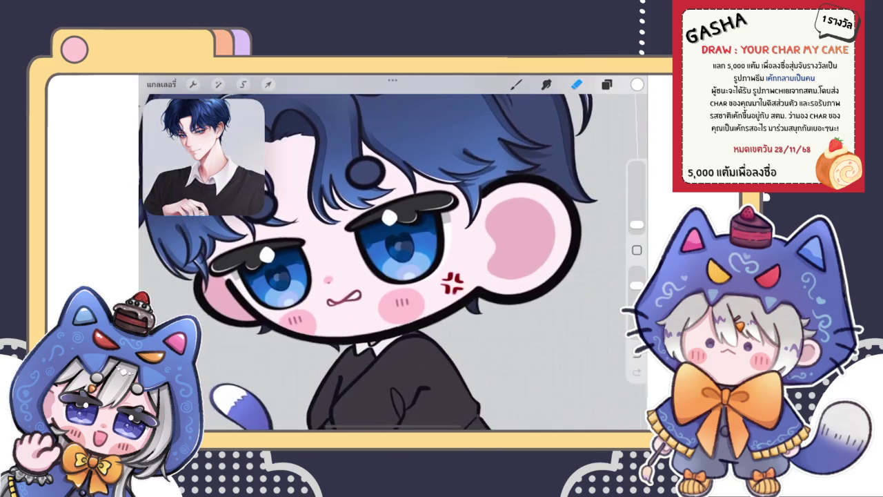
pyautogui.scroll(-1, 393, 262)
pyautogui.scroll(-3, 393, 262)
pyautogui.scroll(-2, 393, 263)
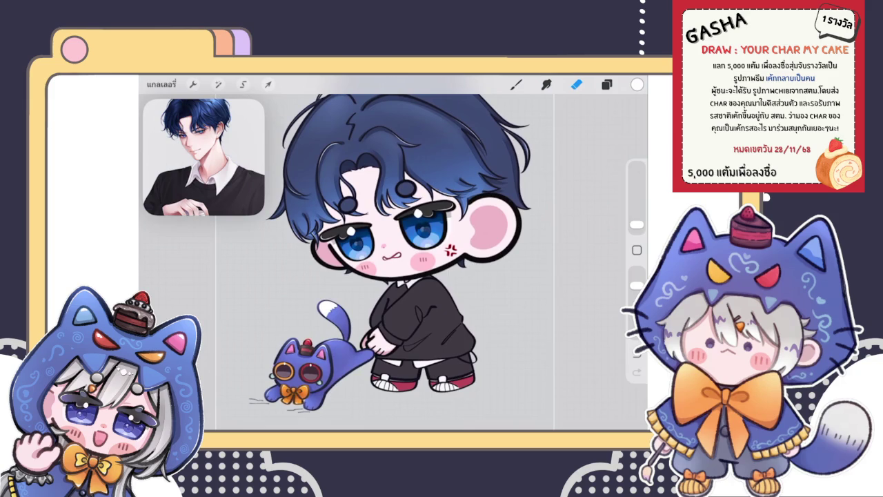
pyautogui.scroll(1, 393, 242)
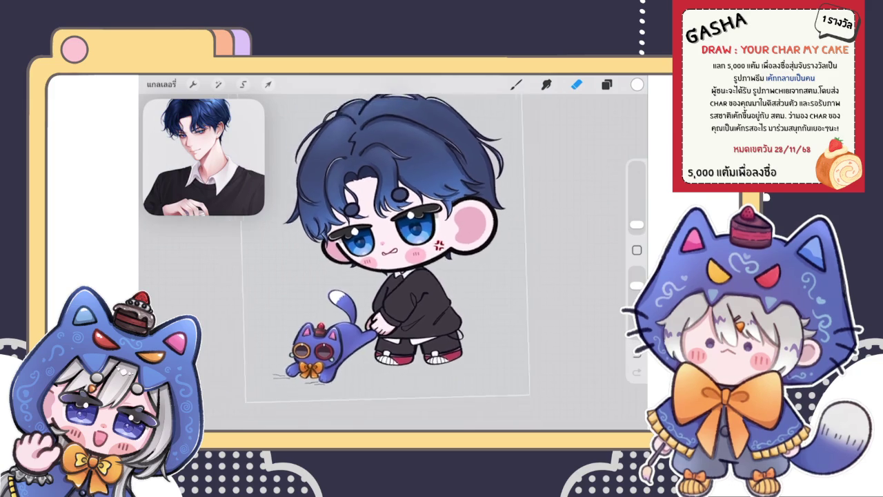
pyautogui.scroll(3, 393, 241)
pyautogui.scroll(3, 393, 242)
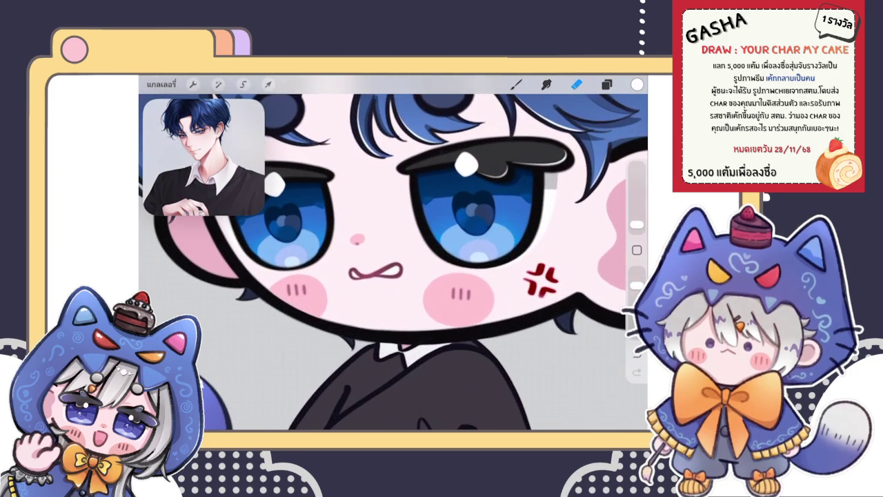
pyautogui.scroll(3, 393, 262)
# Select the white-highlight layer and switch from the eraser to the Brush
pyautogui.click(607, 84)
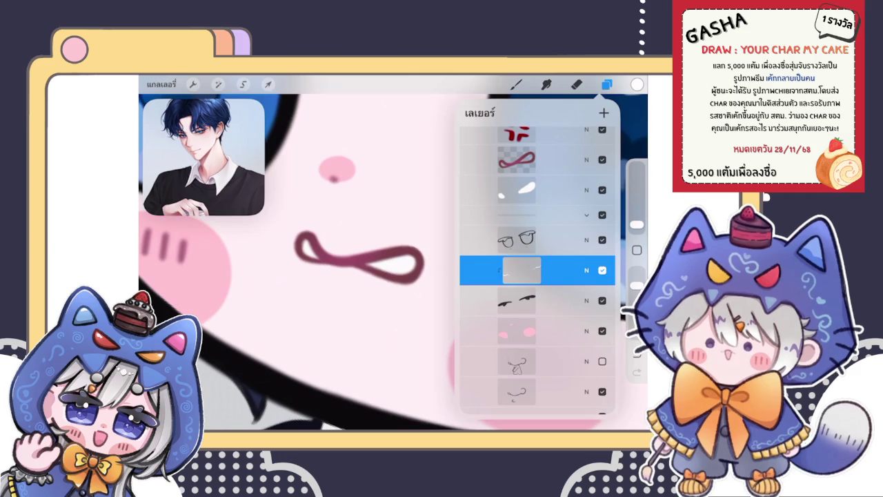
pyautogui.click(538, 190)
pyautogui.click(607, 84)
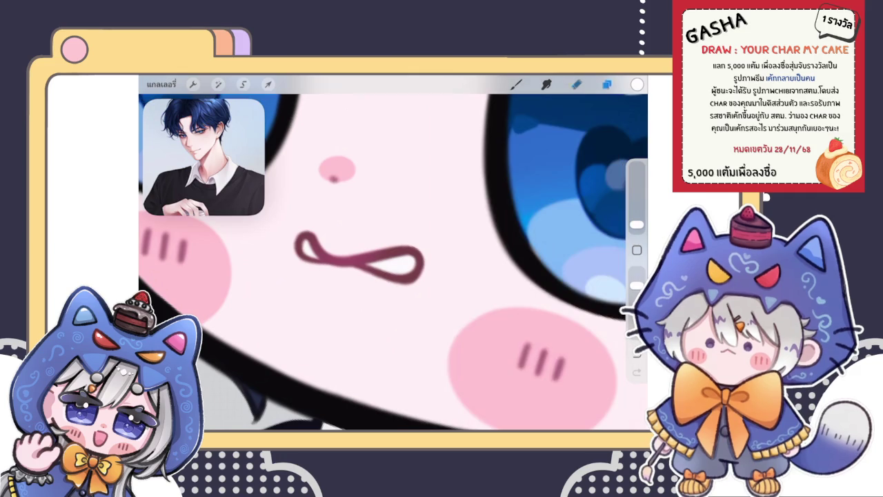
pyautogui.press('b')
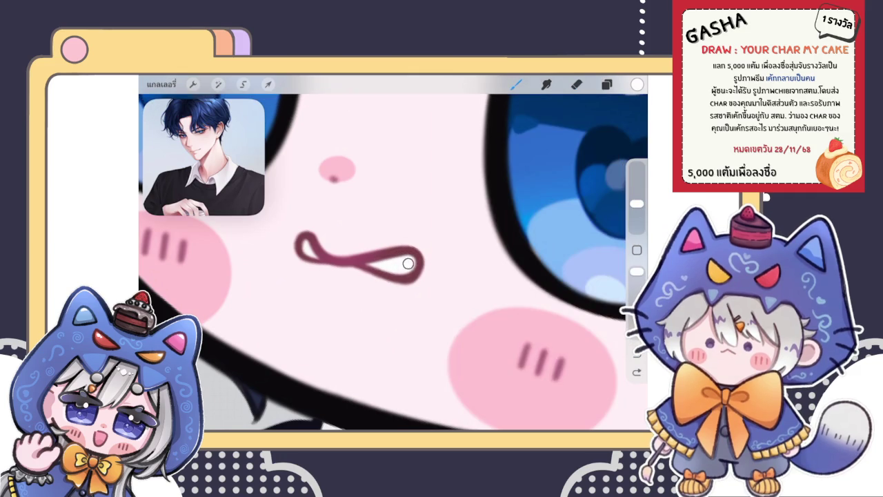
# Darken the painting colour slightly in the Colors wheel
pyautogui.scroll(-3, 359, 255)
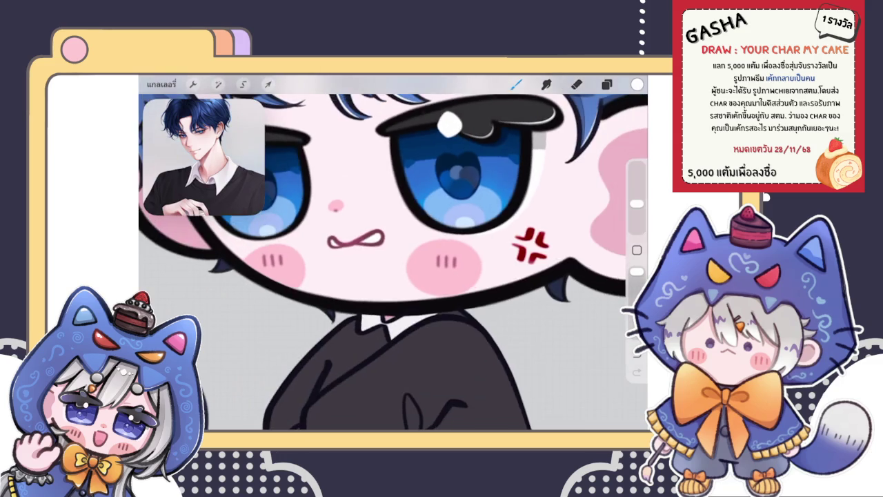
pyautogui.scroll(-3, 358, 256)
pyautogui.scroll(-2, 359, 256)
pyautogui.scroll(3, 359, 248)
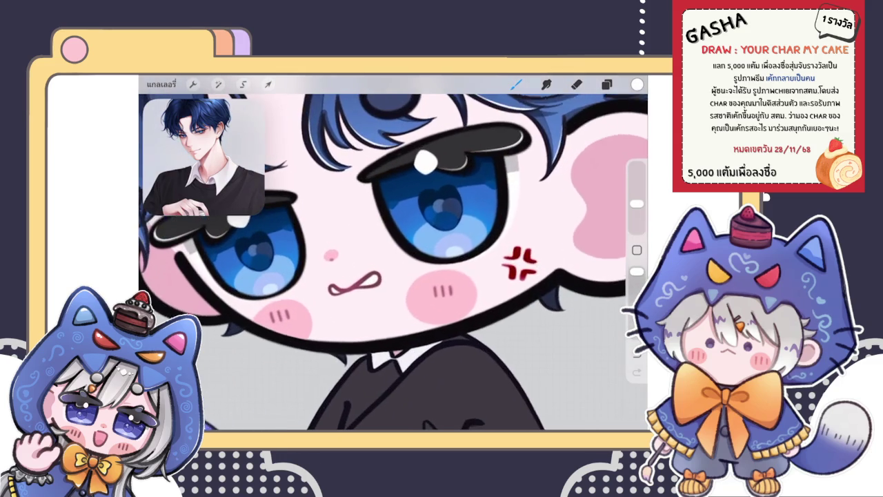
pyautogui.press('c')
pyautogui.moveTo(499, 181); pyautogui.dragTo(498, 199)
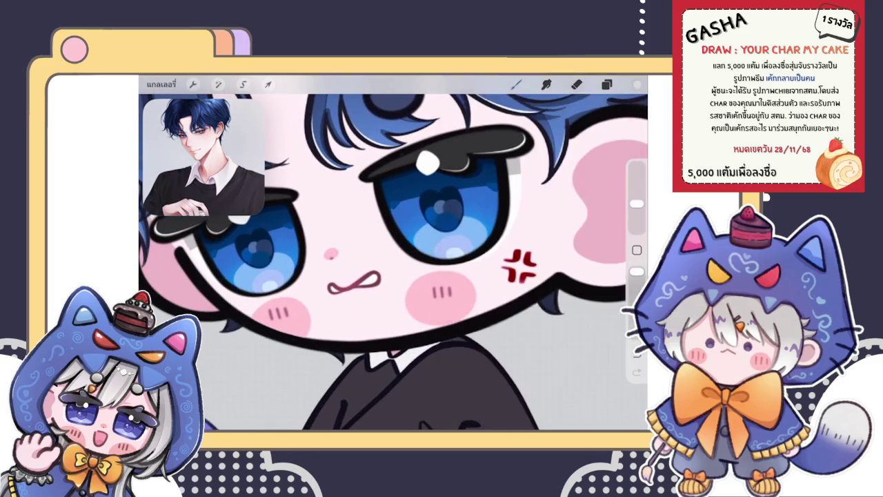
pyautogui.press('c')
# Add the white fill inside the mouth's right loop, then zoom out to the whole chibi
pyautogui.scroll(3, 386, 276)
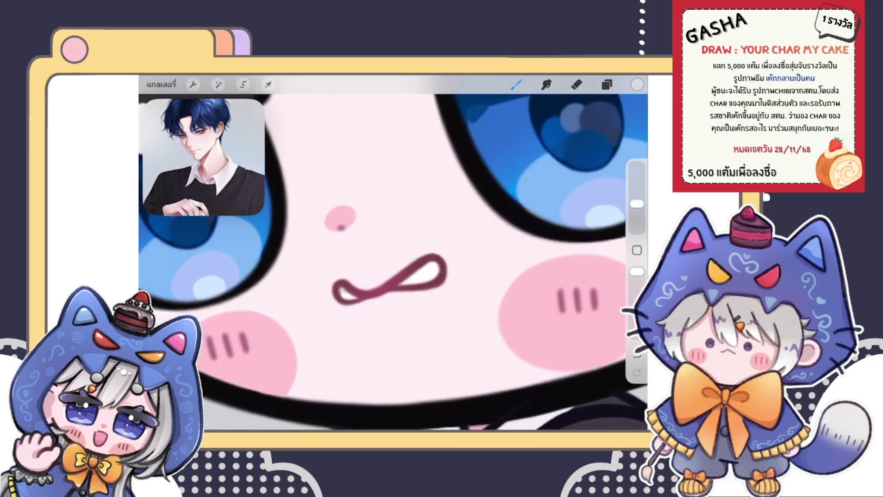
pyautogui.scroll(-3, 393, 256)
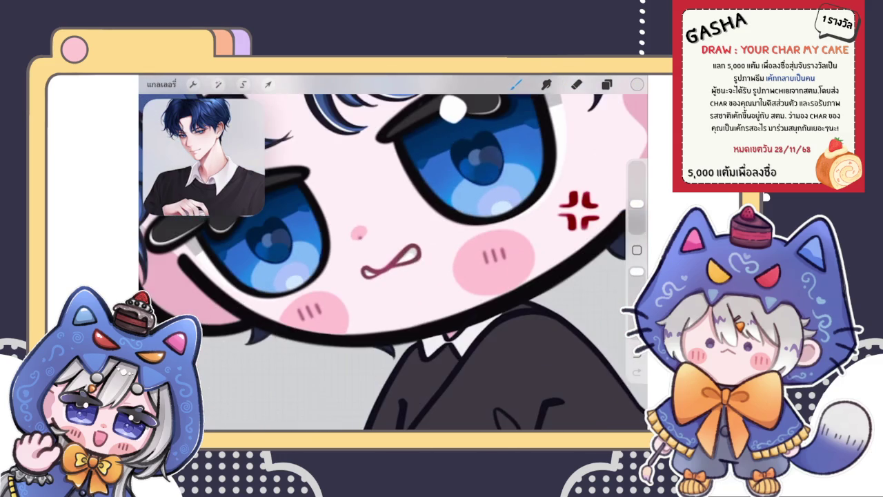
pyautogui.scroll(3, 393, 256)
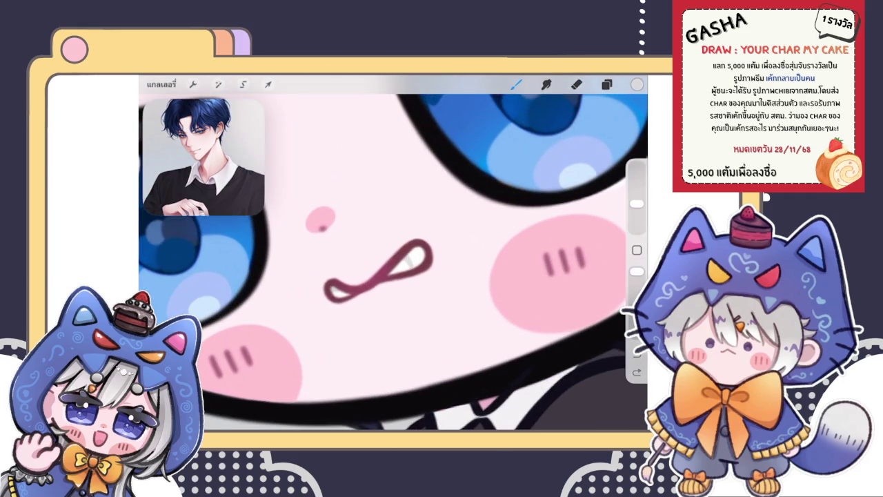
pyautogui.scroll(-2, 393, 255)
pyautogui.scroll(-2, 393, 256)
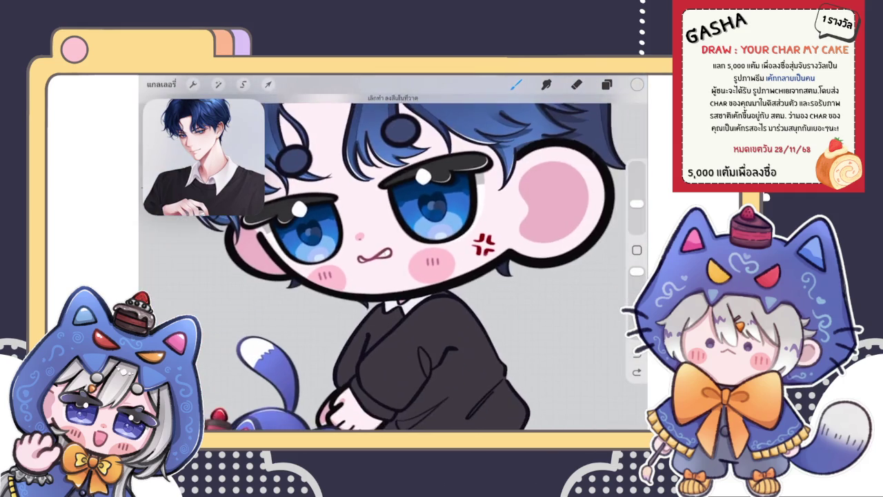
pyautogui.scroll(3, 393, 255)
pyautogui.scroll(3, 373, 262)
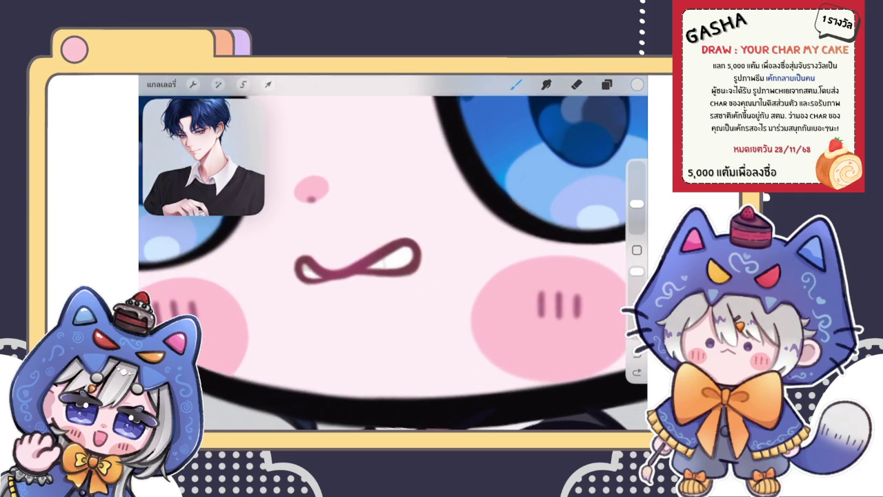
pyautogui.scroll(-3, 394, 255)
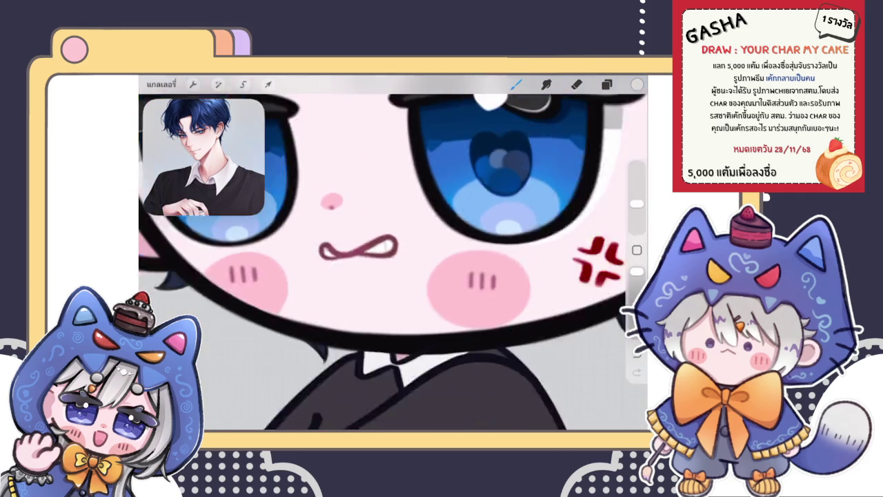
pyautogui.scroll(-3, 393, 255)
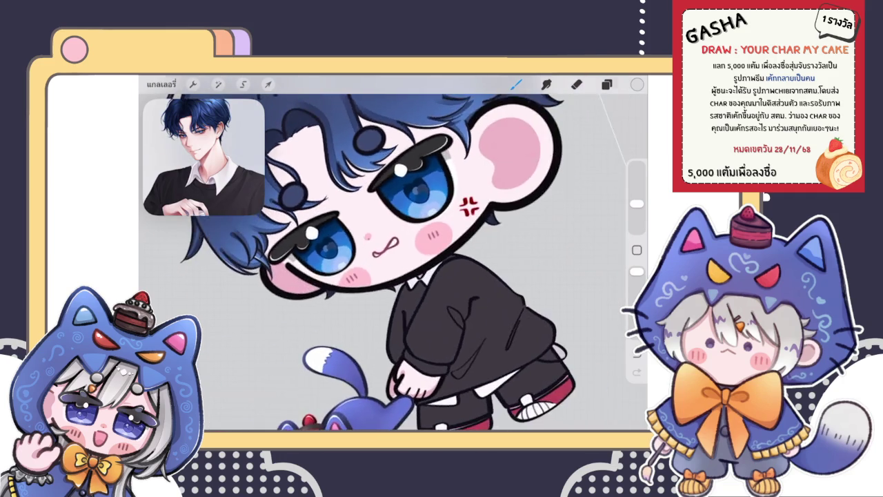
pyautogui.scroll(5, 373, 248)
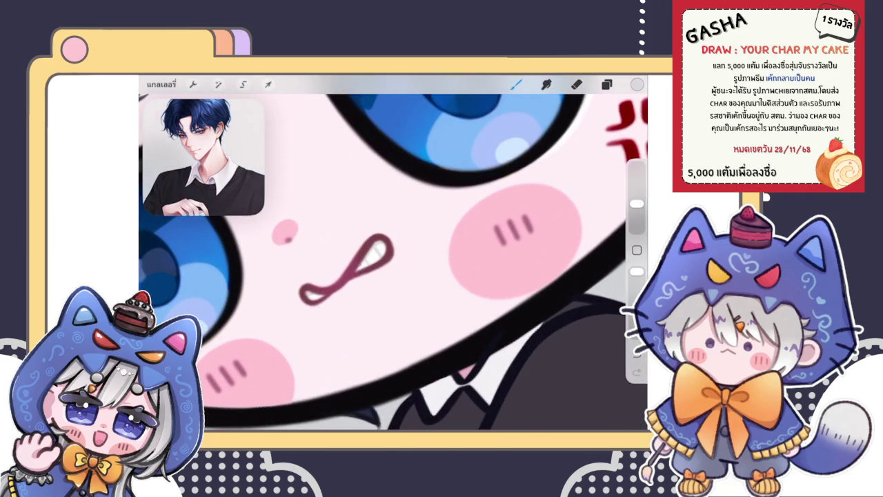
pyautogui.scroll(-3, 373, 255)
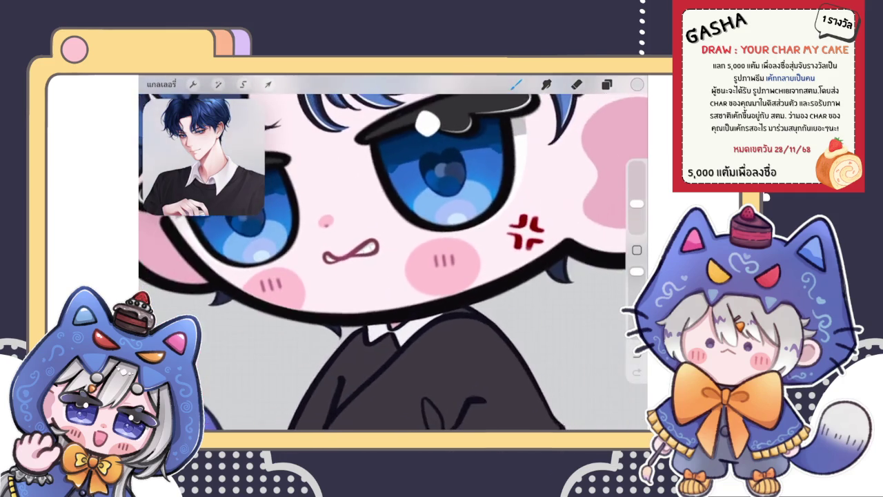
pyautogui.scroll(-3, 373, 255)
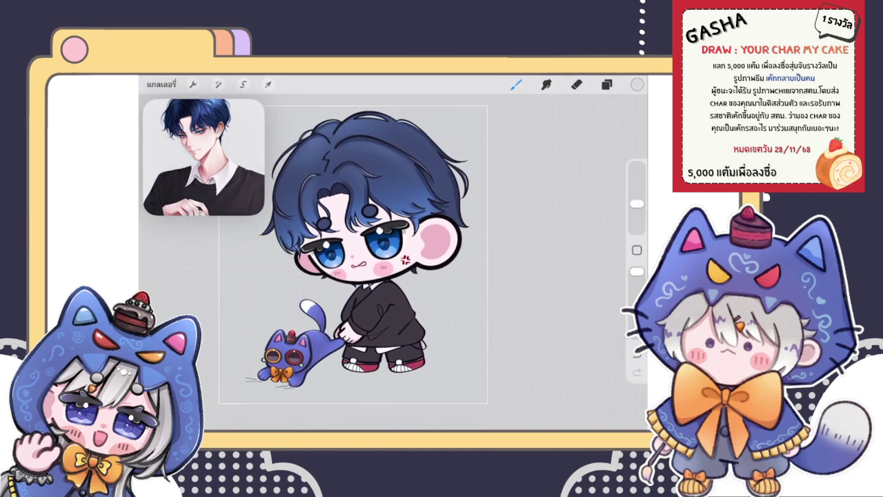
pyautogui.scroll(3, 358, 263)
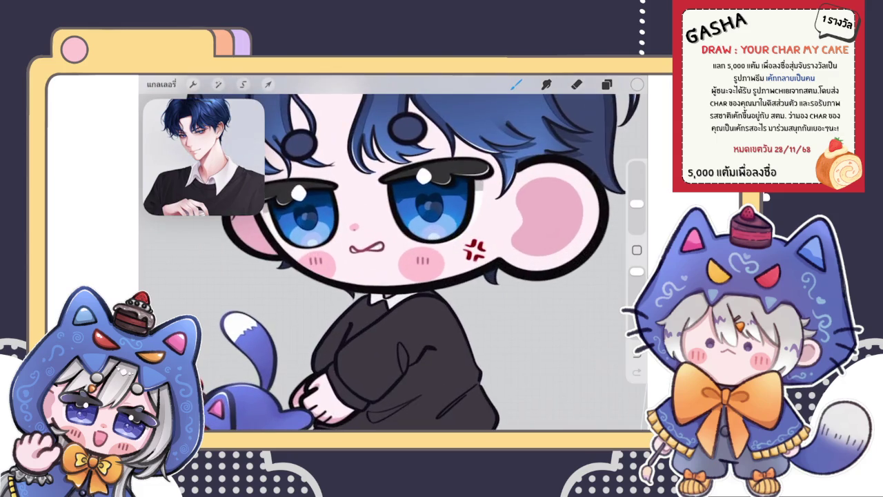
pyautogui.scroll(3, 357, 263)
pyautogui.scroll(2, 357, 263)
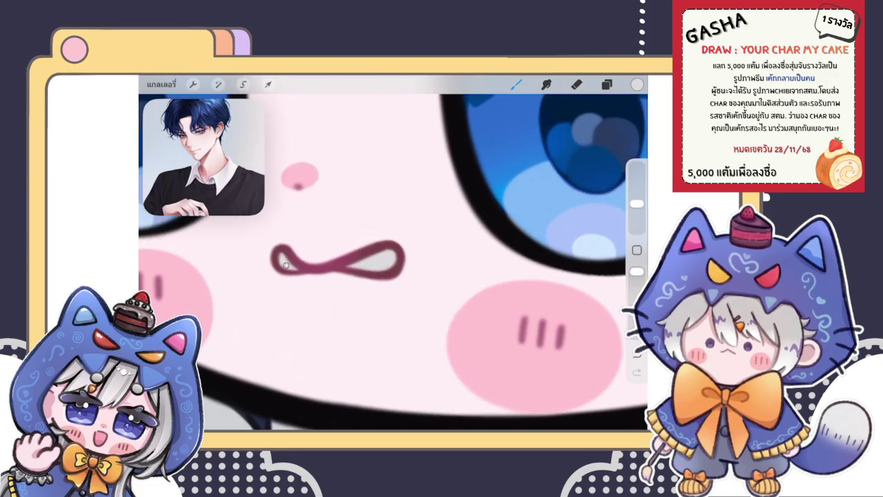
pyautogui.scroll(-3, 394, 255)
pyautogui.scroll(-2, 393, 255)
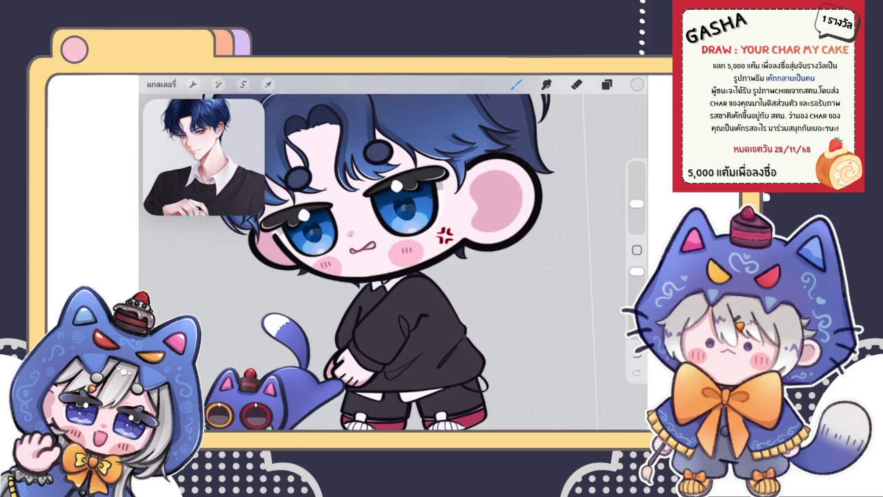
pyautogui.scroll(3, 386, 227)
pyautogui.scroll(1, 386, 228)
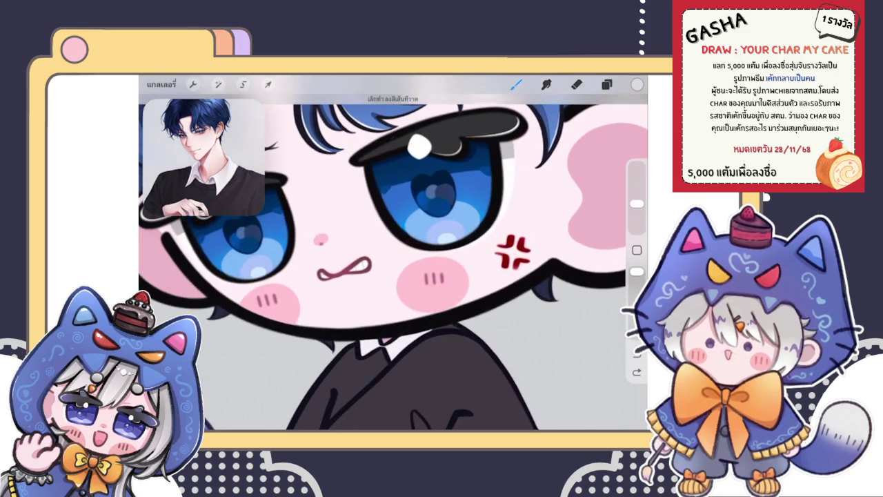
pyautogui.scroll(2, 345, 269)
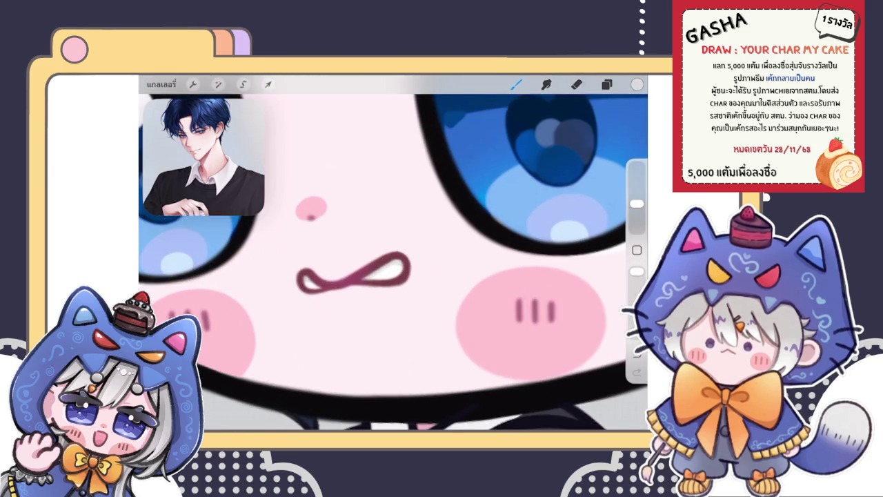
pyautogui.scroll(-2, 394, 252)
pyautogui.scroll(-2, 393, 252)
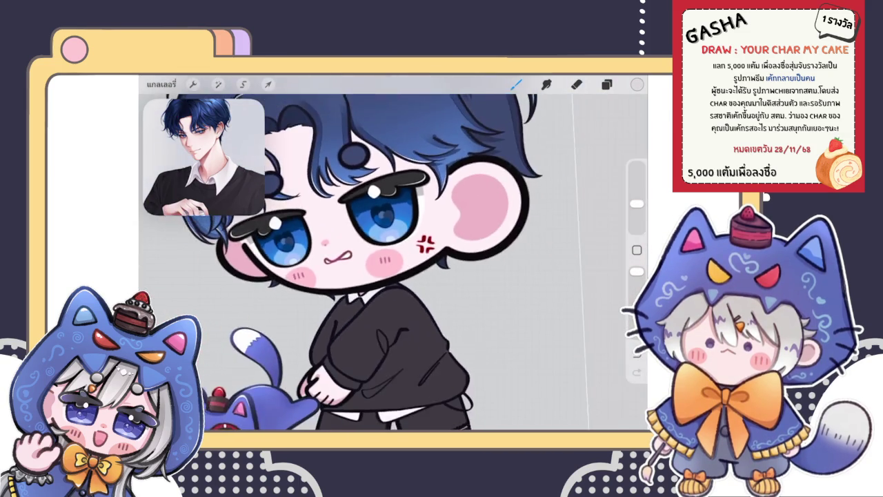
pyautogui.scroll(-1, 394, 252)
pyautogui.scroll(-1, 393, 252)
pyautogui.scroll(-3, 357, 229)
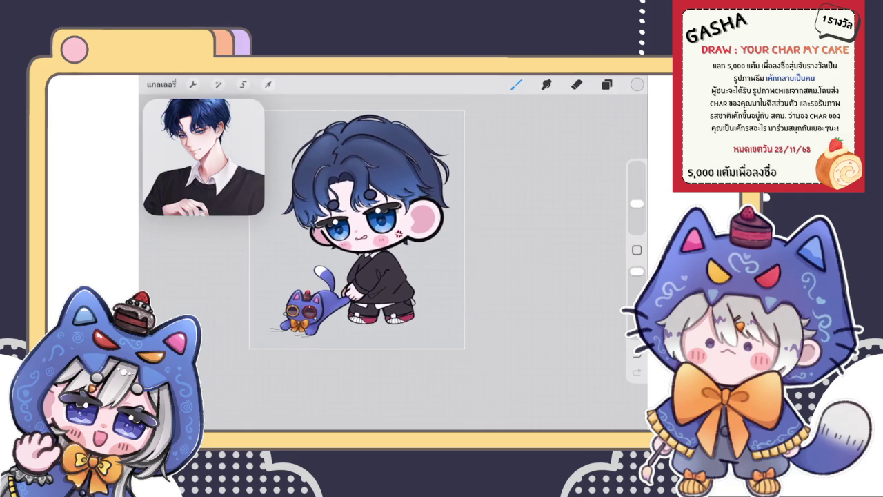
# Make the hair lines layer the primary selection in the layer list
pyautogui.click(607, 84)
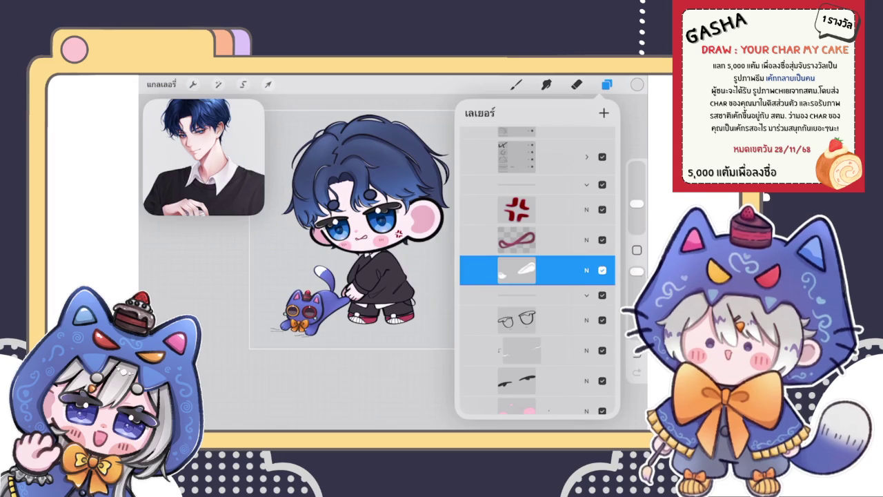
pyautogui.scroll(-2, 537, 269)
pyautogui.scroll(-1, 537, 269)
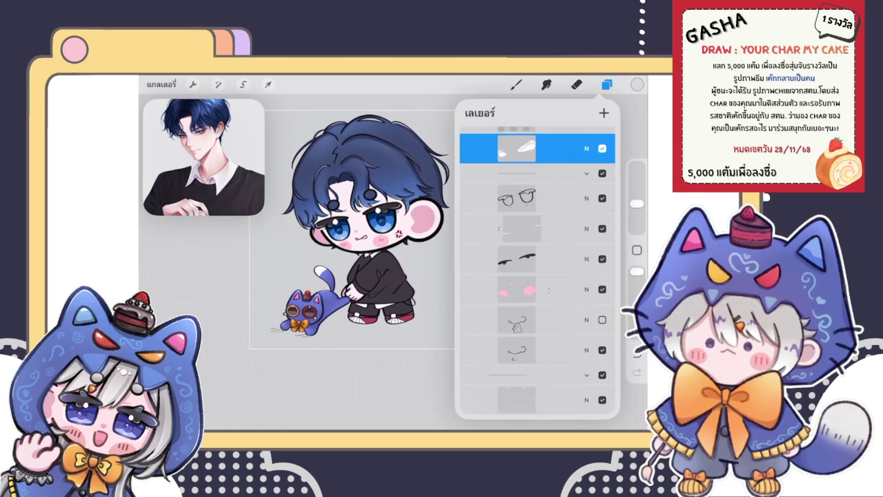
pyautogui.scroll(-3, 537, 269)
pyautogui.scroll(-3, 537, 276)
pyautogui.scroll(2, 537, 276)
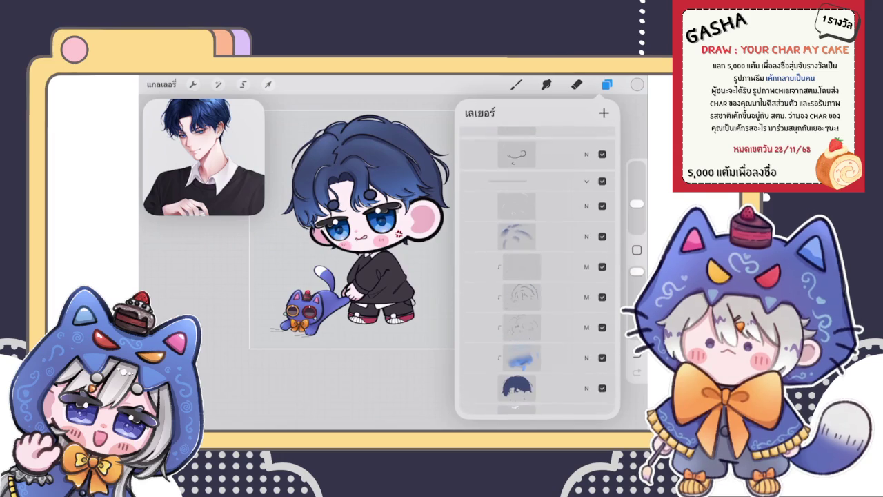
pyautogui.click(537, 209)
pyautogui.scroll(-1, 536, 276)
pyautogui.click(537, 209)
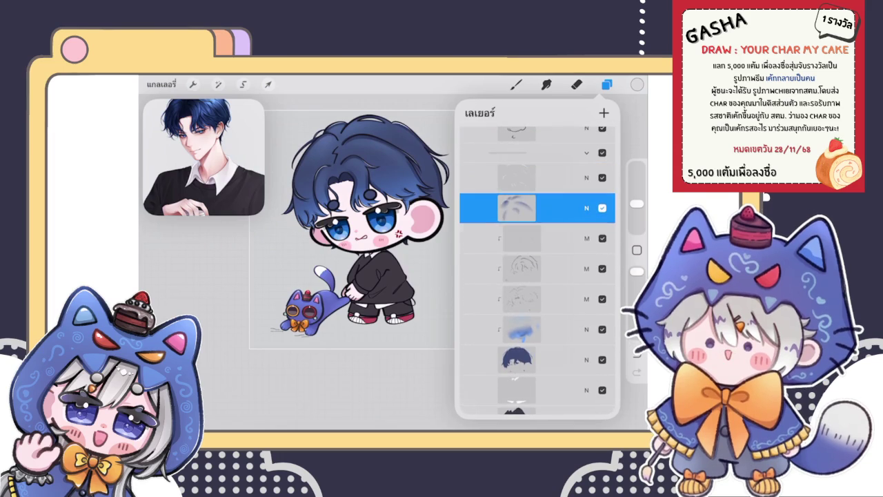
# Add the four hair colour layers below to the selection and group them with the lines
pyautogui.moveTo(510, 239); pyautogui.dragTo(566, 239)
pyautogui.moveTo(511, 269); pyautogui.dragTo(566, 269)
pyautogui.moveTo(511, 300); pyautogui.dragTo(566, 300)
pyautogui.moveTo(521, 330); pyautogui.dragTo(552, 331)
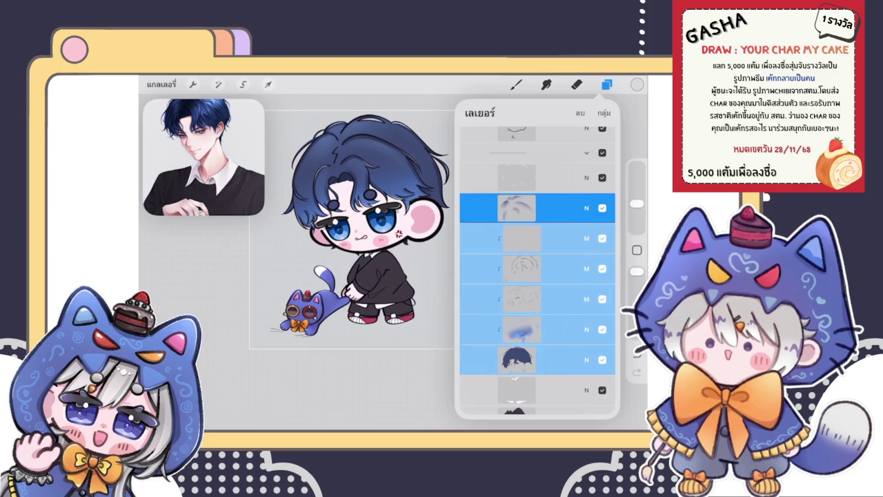
pyautogui.click(604, 112)
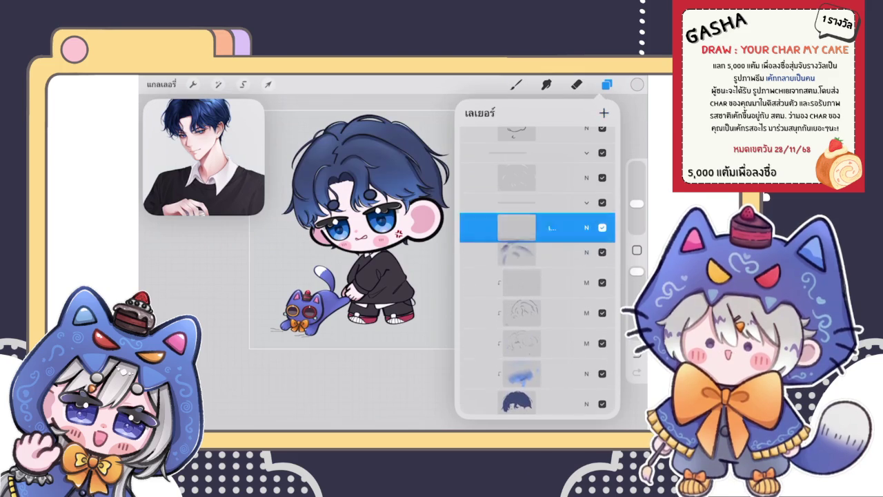
pyautogui.click(607, 84)
pyautogui.scroll(1, 386, 249)
pyautogui.scroll(1, 386, 249)
# Pick a lighter blue shade from the colour disc
pyautogui.scroll(1, 386, 249)
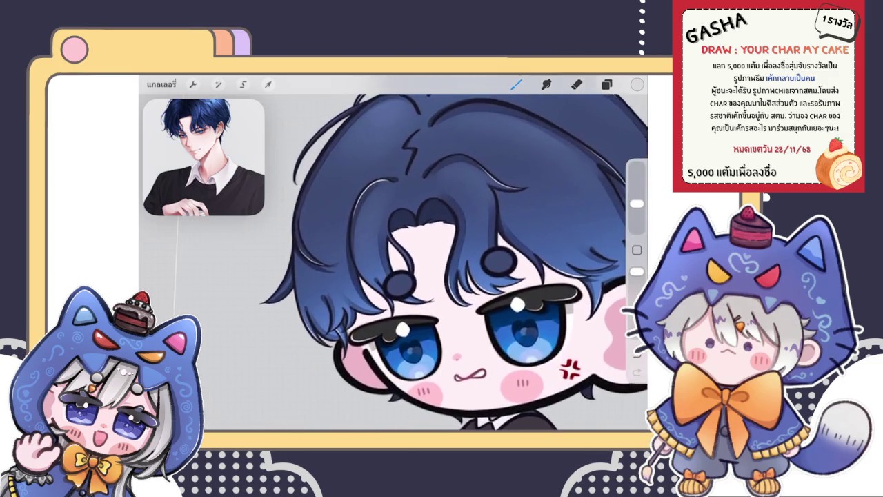
pyautogui.scroll(1, 386, 248)
pyautogui.scroll(3, 448, 263)
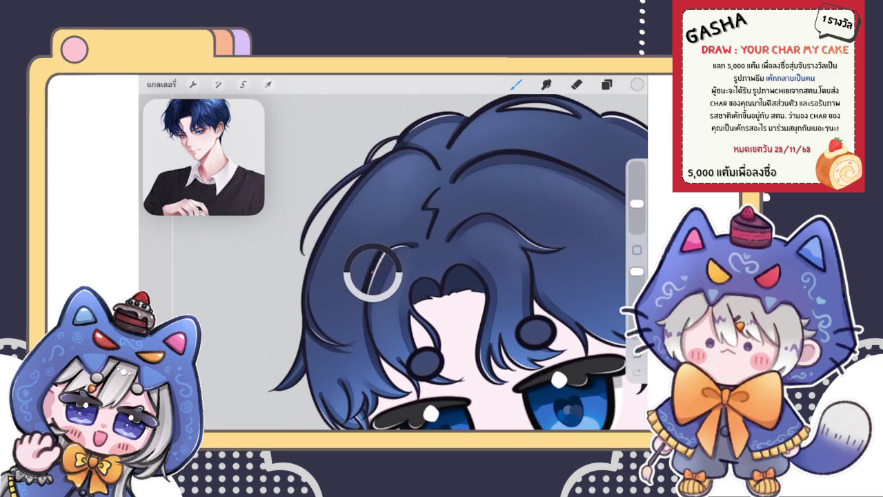
pyautogui.click(637, 83)
pyautogui.moveTo(526, 185); pyautogui.dragTo(534, 169)
pyautogui.scroll(2, 386, 262)
pyautogui.scroll(1, 387, 262)
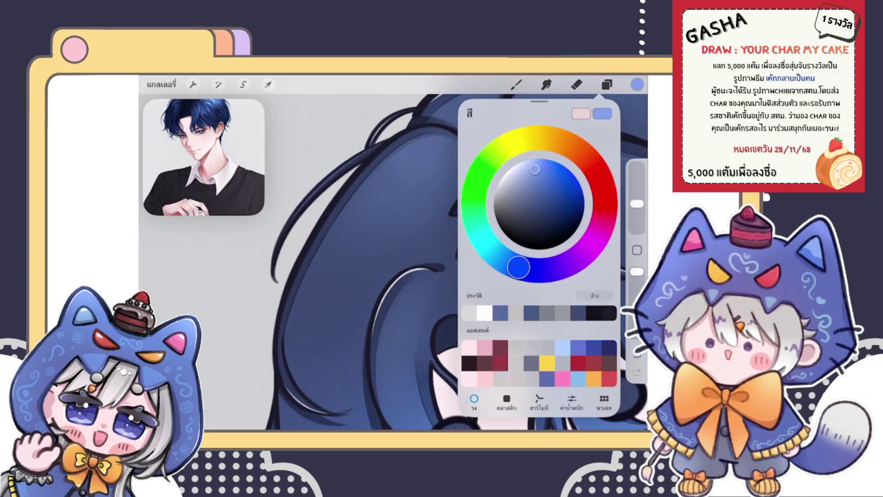
pyautogui.click(606, 84)
# Brush a light-blue shine stroke across the upper-left hair, then undo it
pyautogui.scroll(2, 386, 262)
pyautogui.click(516, 83)
pyautogui.scroll(2, 386, 262)
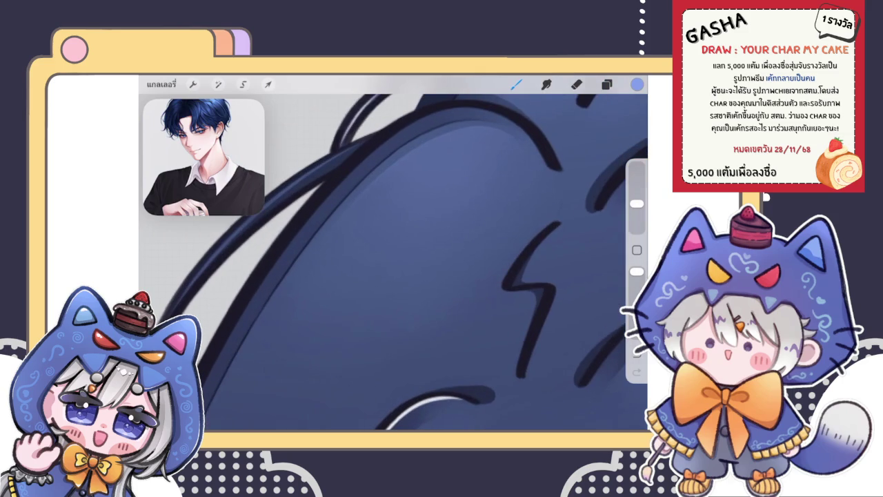
pyautogui.moveTo(394, 185)
pyautogui.mouseDown()
pyautogui.moveTo(296, 300)
pyautogui.moveTo(388, 184)
pyautogui.moveTo(274, 289)
pyautogui.mouseUp()
pyautogui.scroll(-2, 387, 262)
pyautogui.hotkey('ctrl', 'z')
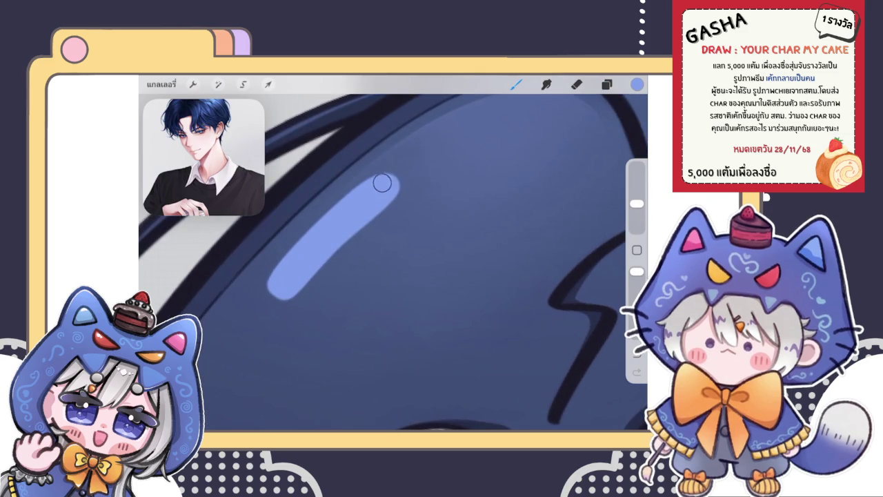
# Redraw the light-blue shine with a hooked lower end, discarding a stray hook stroke
pyautogui.scroll(-3, 394, 262)
pyautogui.scroll(-3, 393, 262)
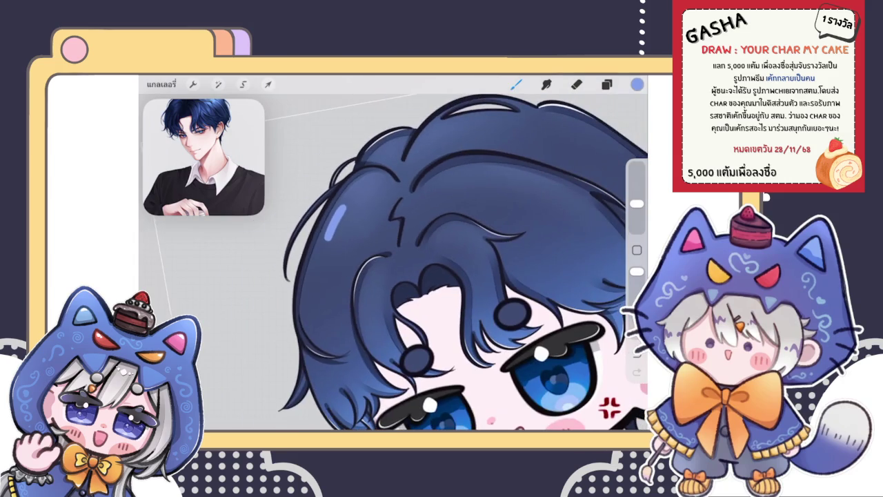
pyautogui.scroll(4, 393, 262)
pyautogui.scroll(3, 345, 193)
pyautogui.moveTo(293, 291); pyautogui.dragTo(355, 303)
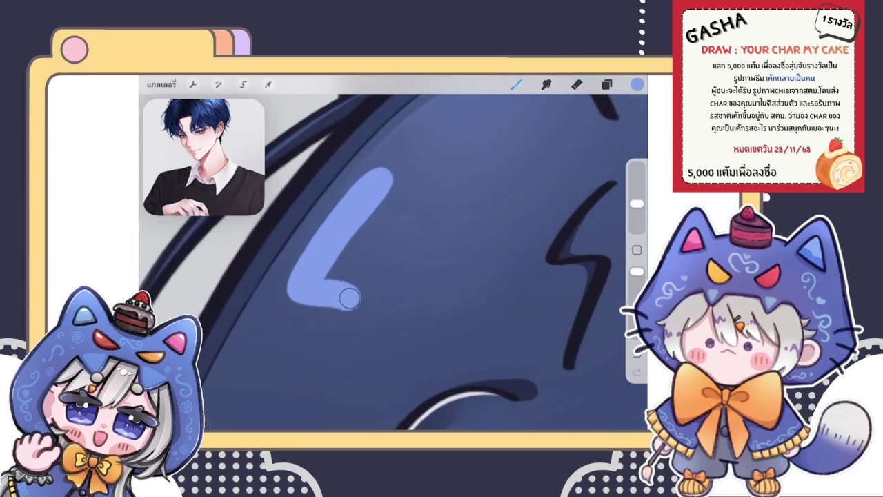
pyautogui.hotkey('ctrl', 'z')
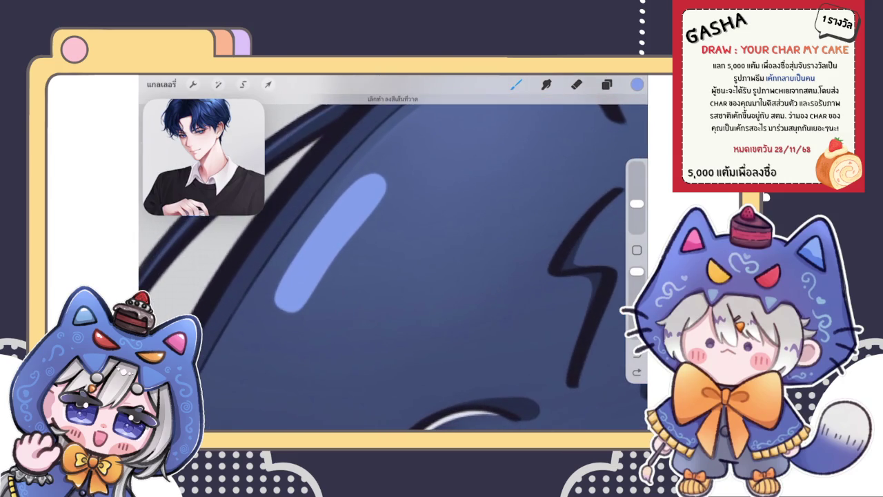
pyautogui.moveTo(380, 180)
pyautogui.mouseDown()
pyautogui.moveTo(327, 310)
pyautogui.moveTo(404, 231)
pyautogui.mouseUp()
pyautogui.scroll(-3, 414, 263)
pyautogui.scroll(-5, 394, 262)
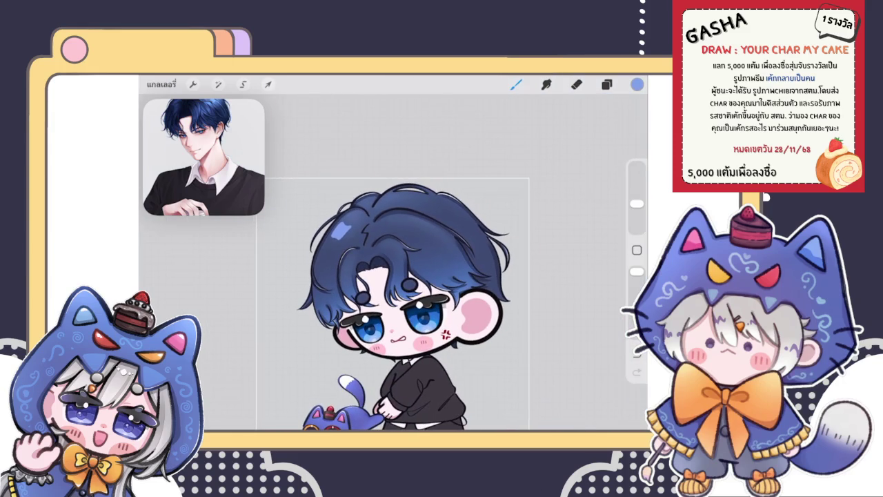
# Zoom into the left hair and draw a thin, angular light-blue sparkle outline
pyautogui.scroll(3, 425, 298)
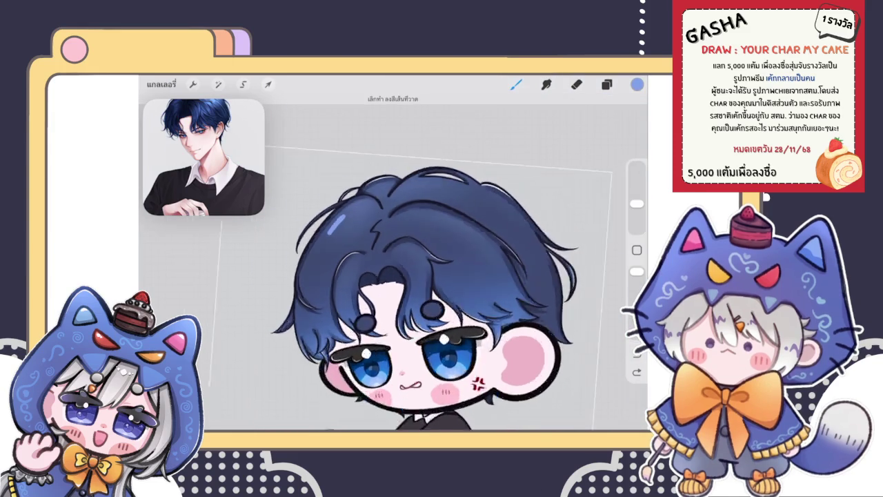
pyautogui.scroll(3, 427, 276)
pyautogui.scroll(-1, 428, 276)
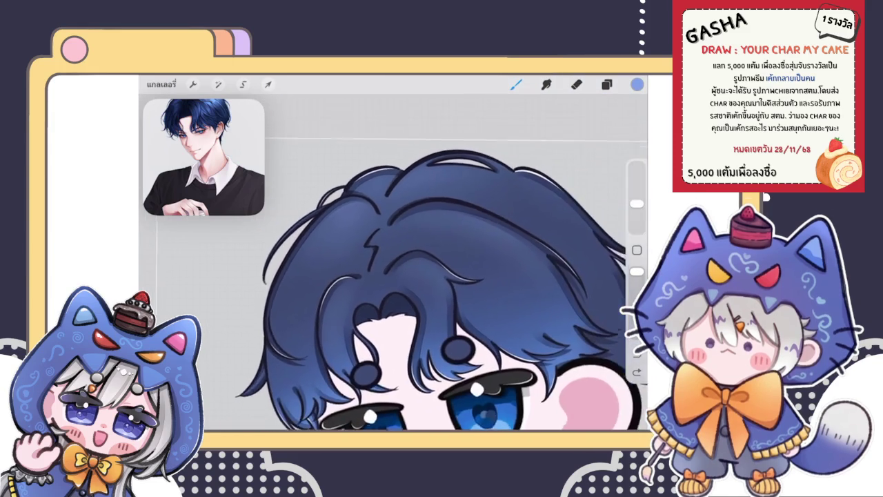
pyautogui.scroll(-3, 428, 290)
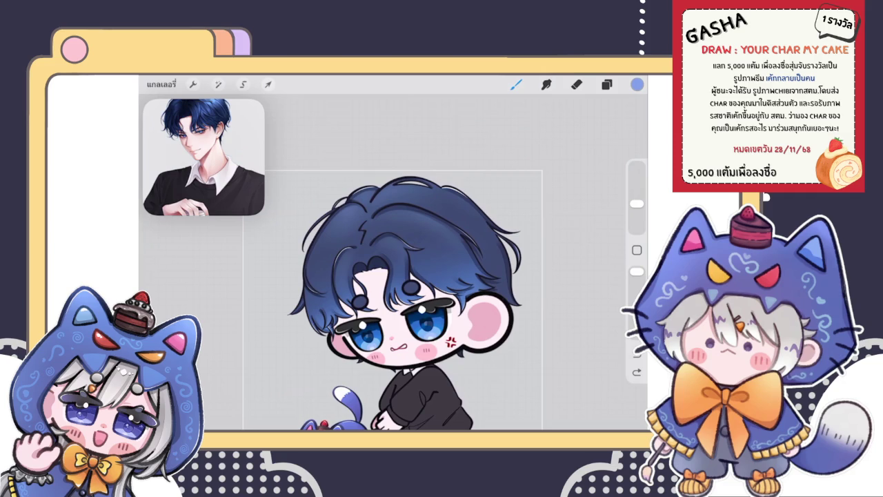
pyautogui.scroll(5, 414, 276)
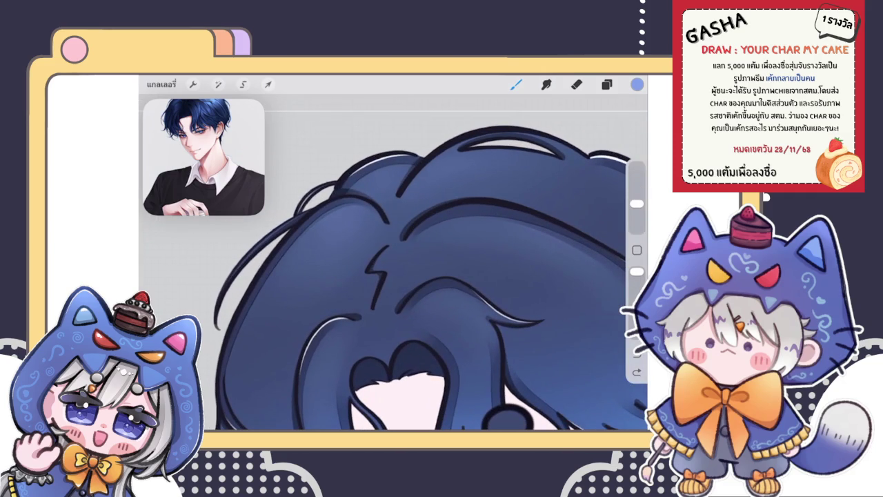
pyautogui.scroll(1, 428, 276)
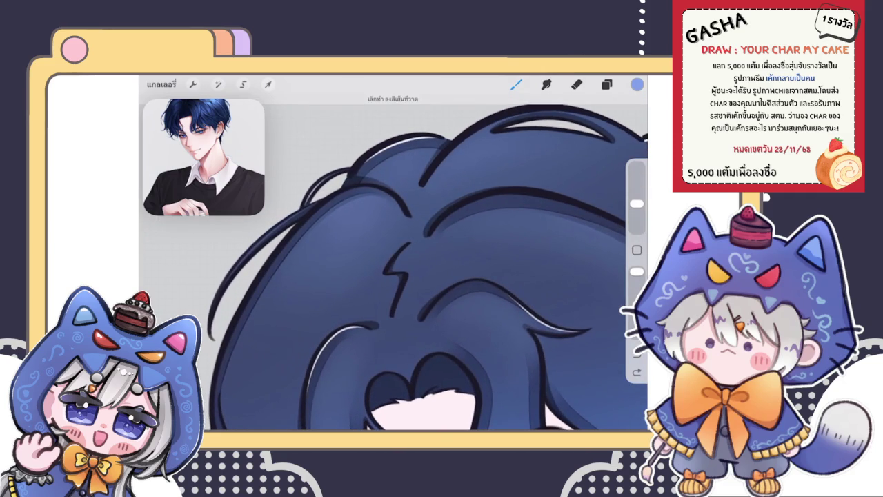
pyautogui.moveTo(312, 266); pyautogui.dragTo(328, 299)
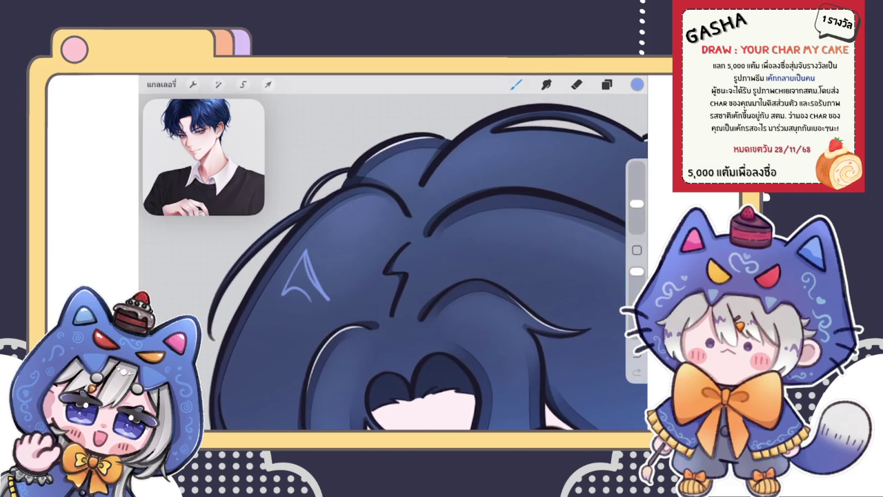
pyautogui.scroll(-5, 394, 276)
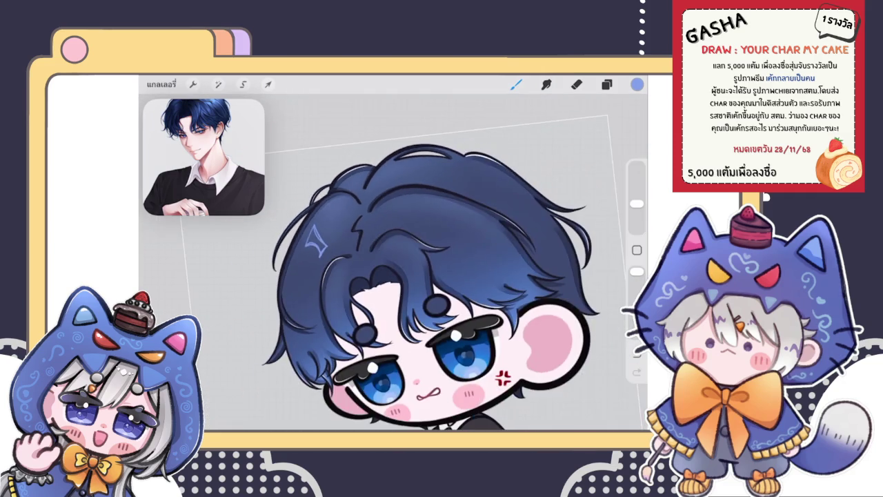
pyautogui.scroll(-3, 393, 276)
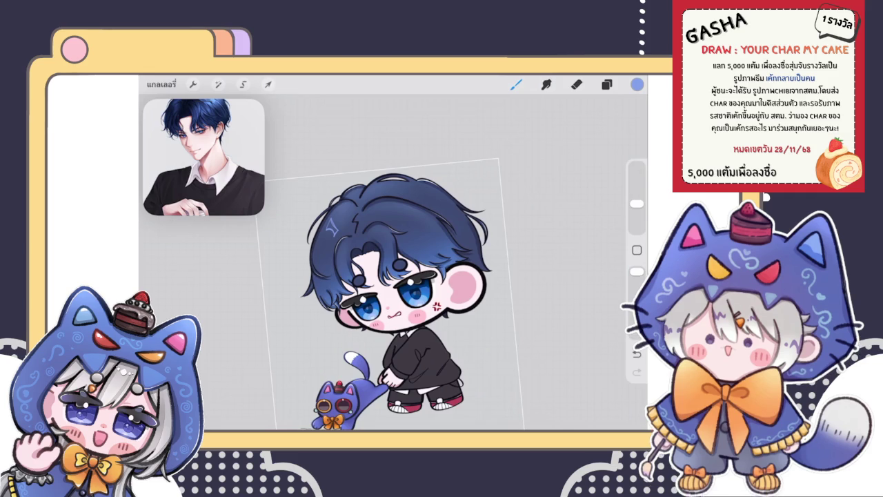
# Paint the sparkle outline solid light blue, after undoing a partial first pass
pyautogui.scroll(5, 393, 276)
pyautogui.scroll(-3, 386, 262)
pyautogui.scroll(-1, 386, 228)
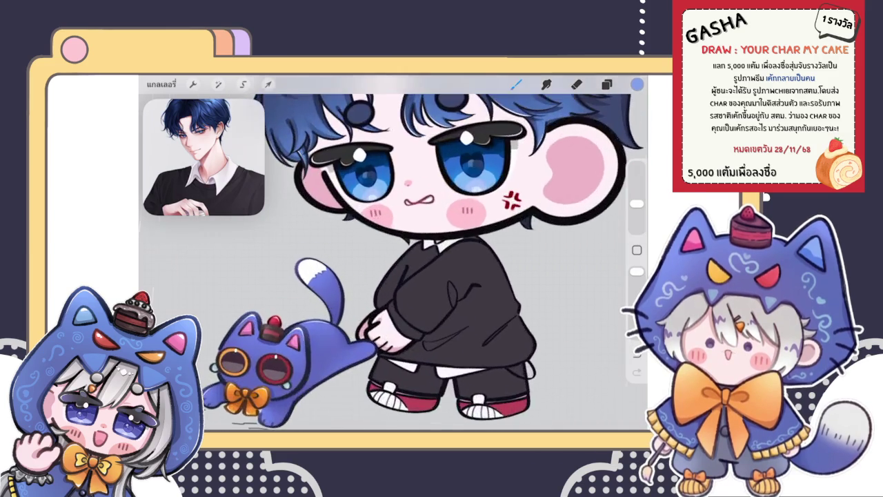
pyautogui.scroll(-2, 387, 262)
pyautogui.scroll(2, 319, 141)
pyautogui.scroll(3, 319, 141)
pyautogui.scroll(3, 319, 141)
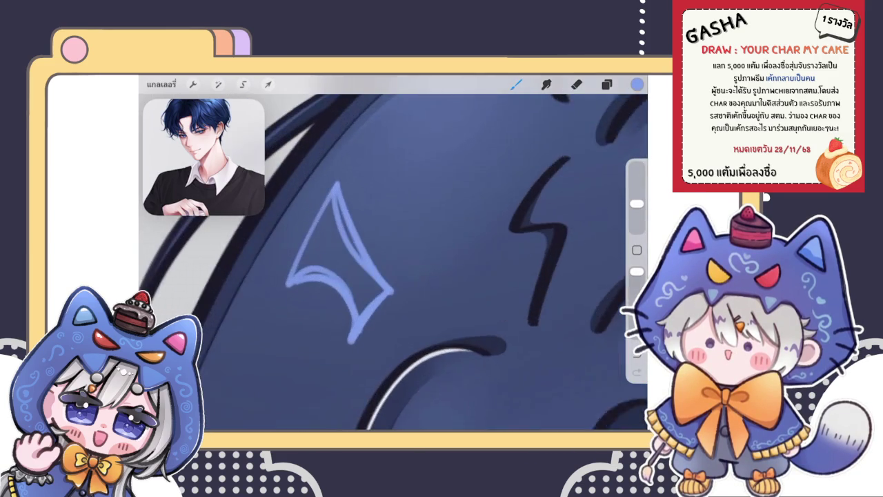
pyautogui.scroll(1, 318, 142)
pyautogui.moveTo(296, 277); pyautogui.dragTo(320, 234)
pyautogui.hotkey('ctrl', 'z')
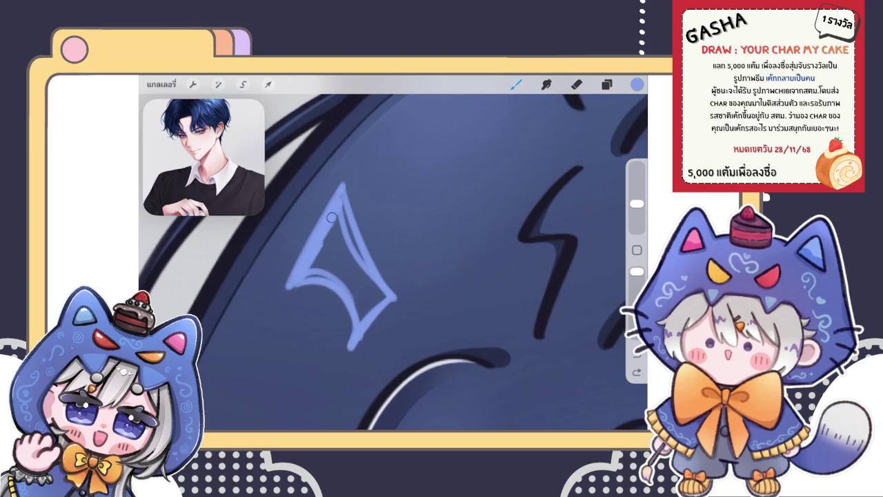
pyautogui.moveTo(362, 276)
pyautogui.mouseDown()
pyautogui.moveTo(341, 214)
pyautogui.moveTo(311, 269)
pyautogui.moveTo(348, 283)
pyautogui.moveTo(336, 247)
pyautogui.moveTo(361, 318)
pyautogui.mouseUp()
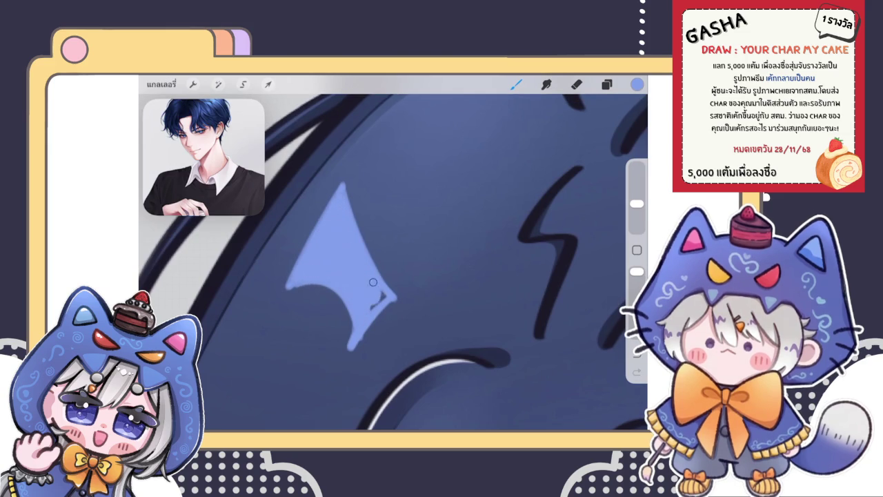